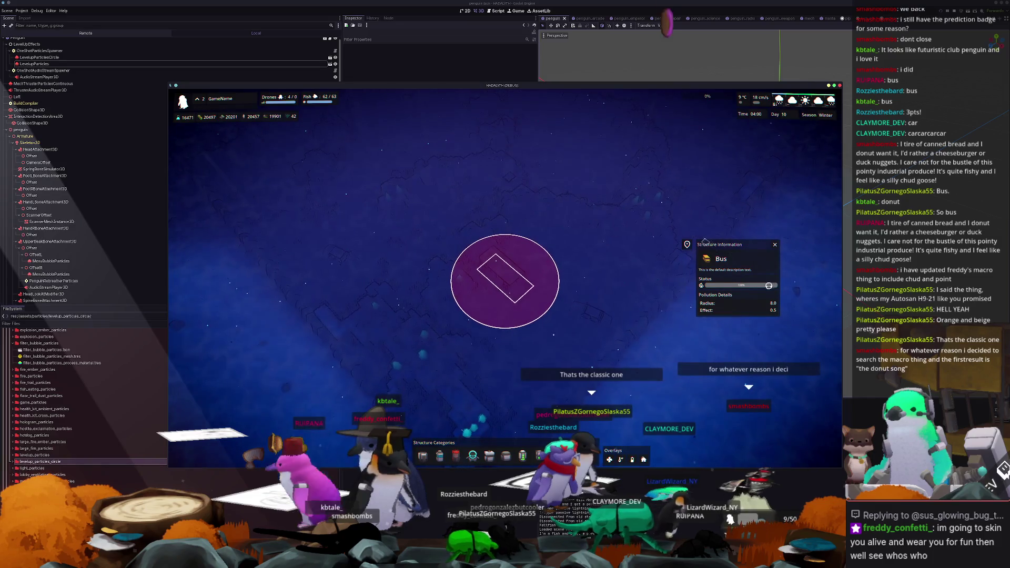
Step: Stop the running game and open user_interface_manager.tscn via Quick Open
key(F8)
key(shift+alt+o)
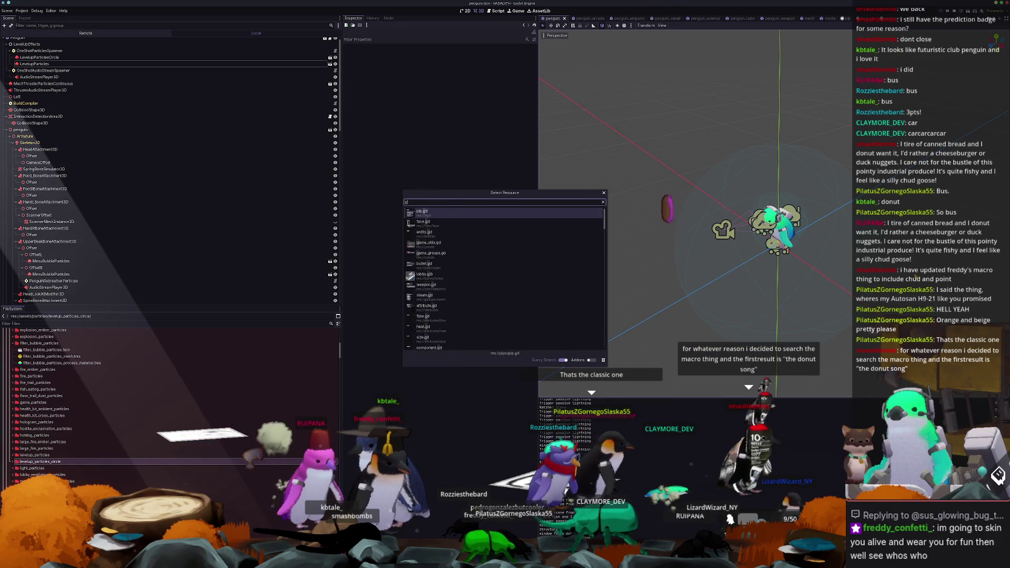
text(u)
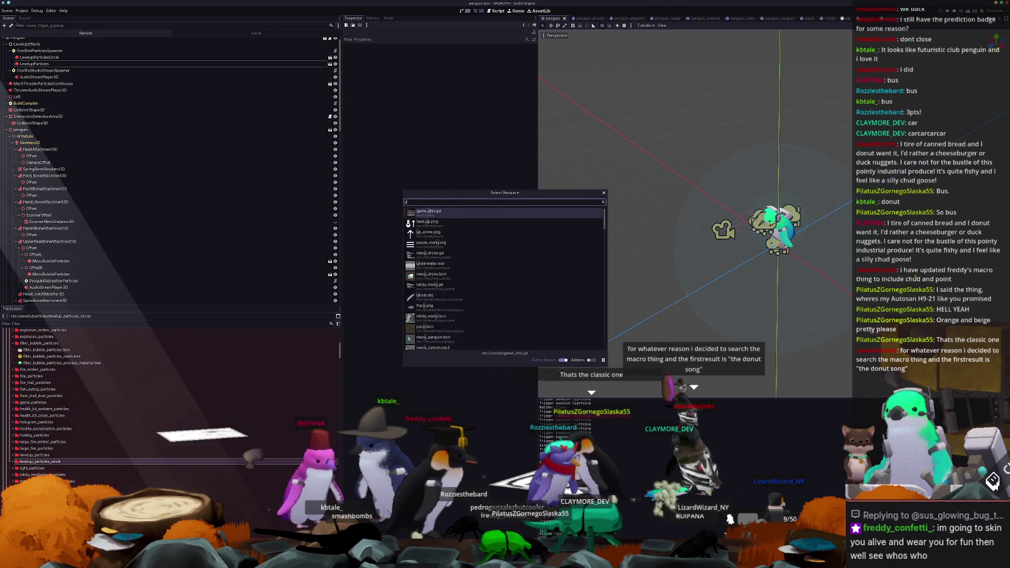
text(ser_interface)
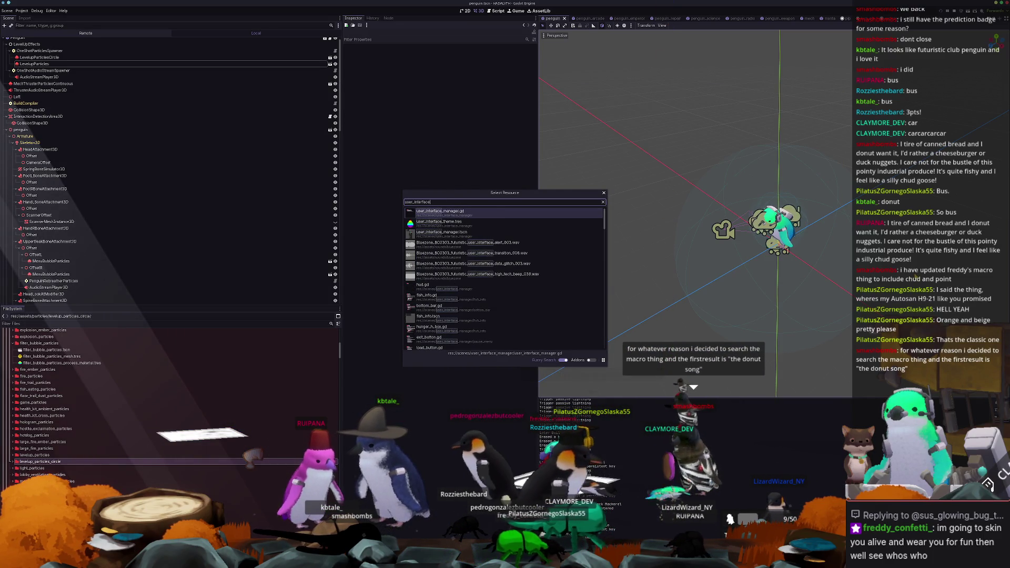
text(_manager)
key(Down)
key(Return)
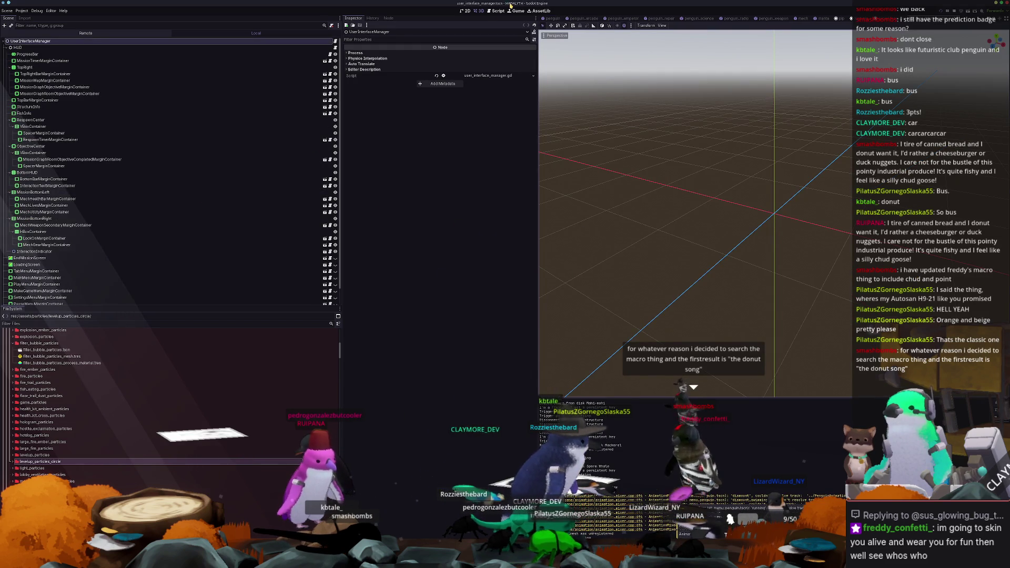
Step: Select the StructureInfo node and open its structure_info scene for editing
click(467, 11)
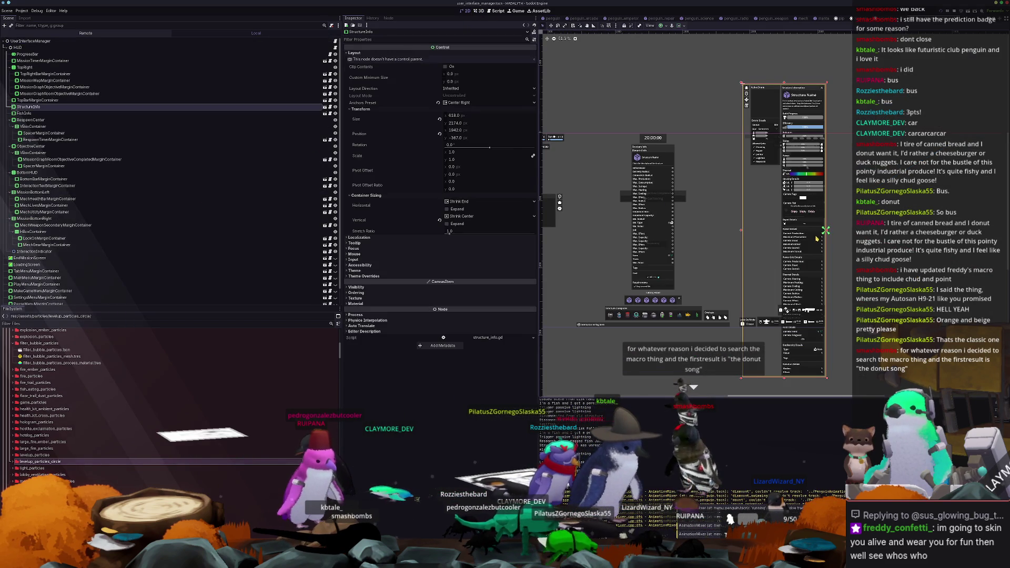
click(762, 237)
scroll(716, 241, up, 1)
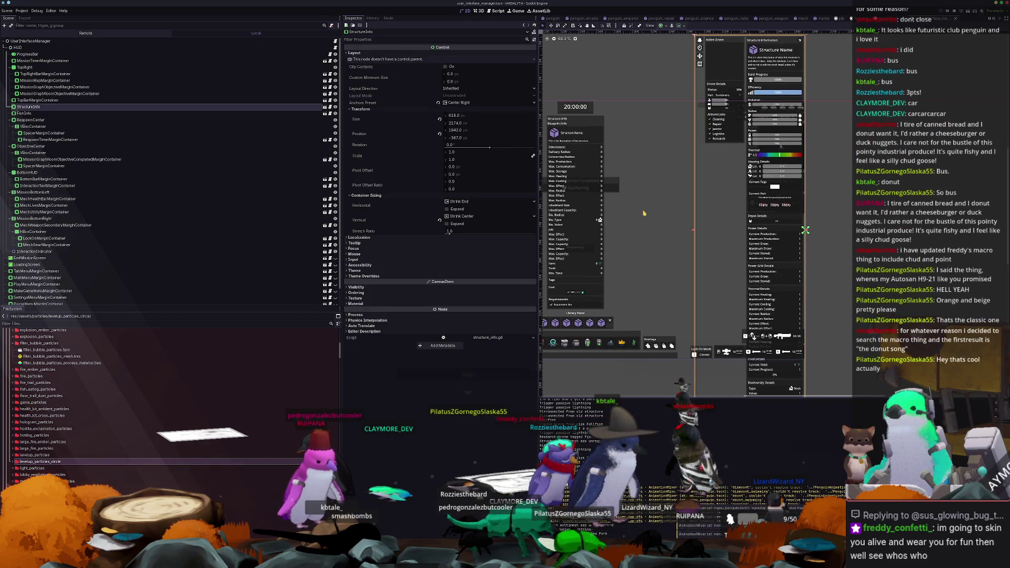
click(326, 107)
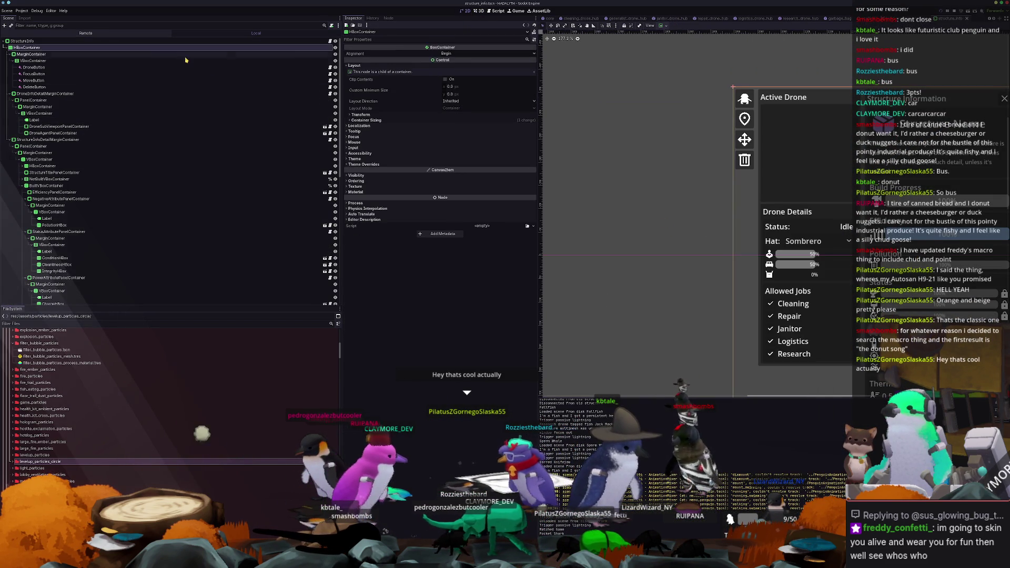
Step: Set the HBoxContainer alignment to End and save the scene
click(447, 53)
click(447, 74)
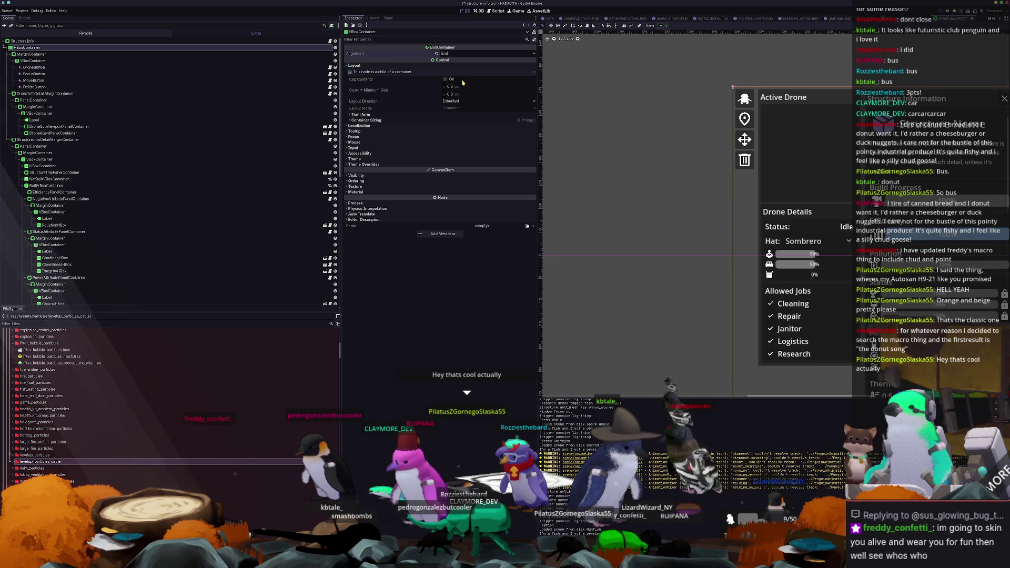
key(ctrl+s)
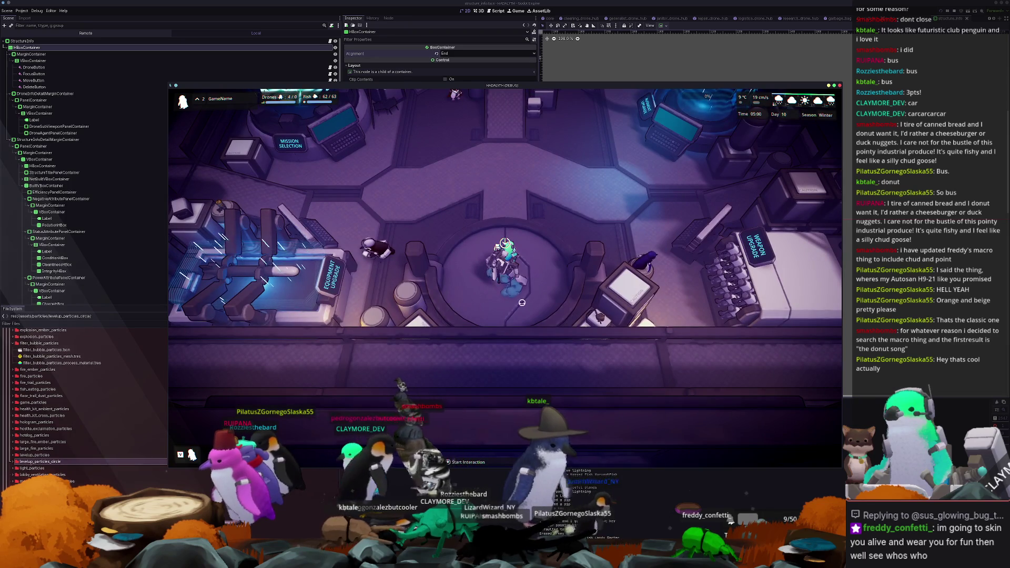
Step: Quit the test run through Pause Menu > Quit To Desktop, then run the project again
key(Escape)
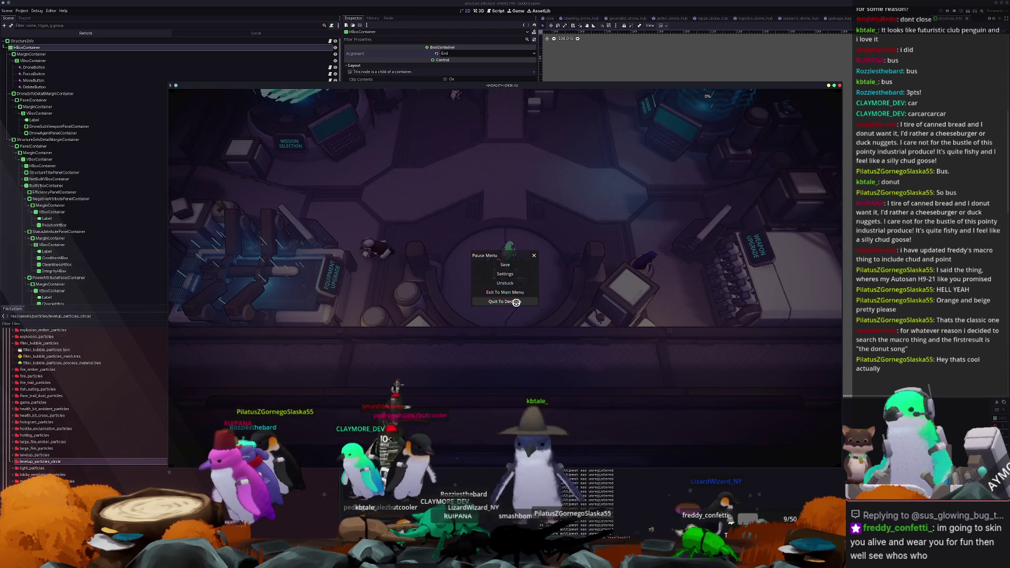
click(505, 302)
key(F5)
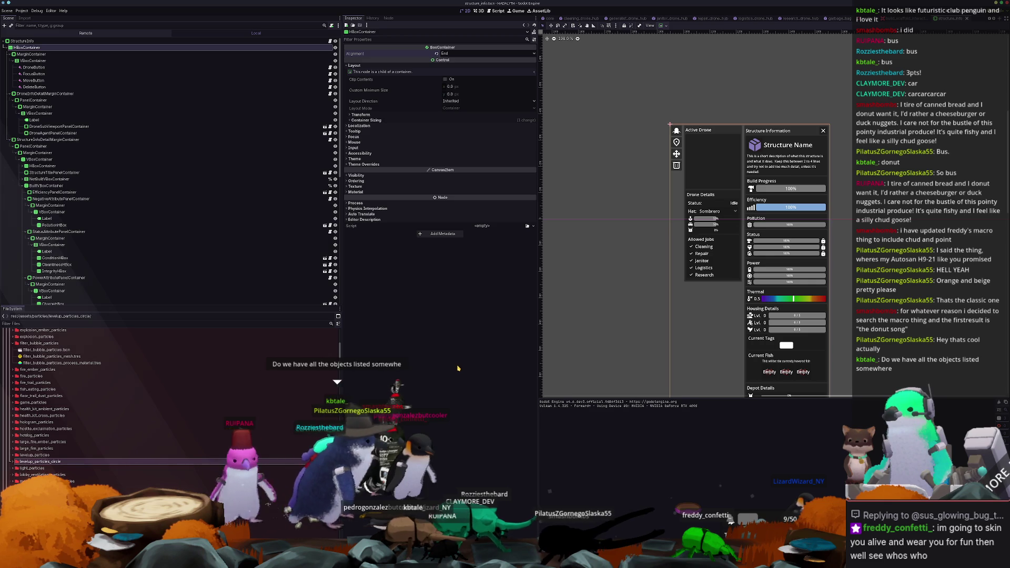
Step: Search Quick Open for lobby_menu and open lobby_menu.tscn
key(shift+alt+o)
text(mech)
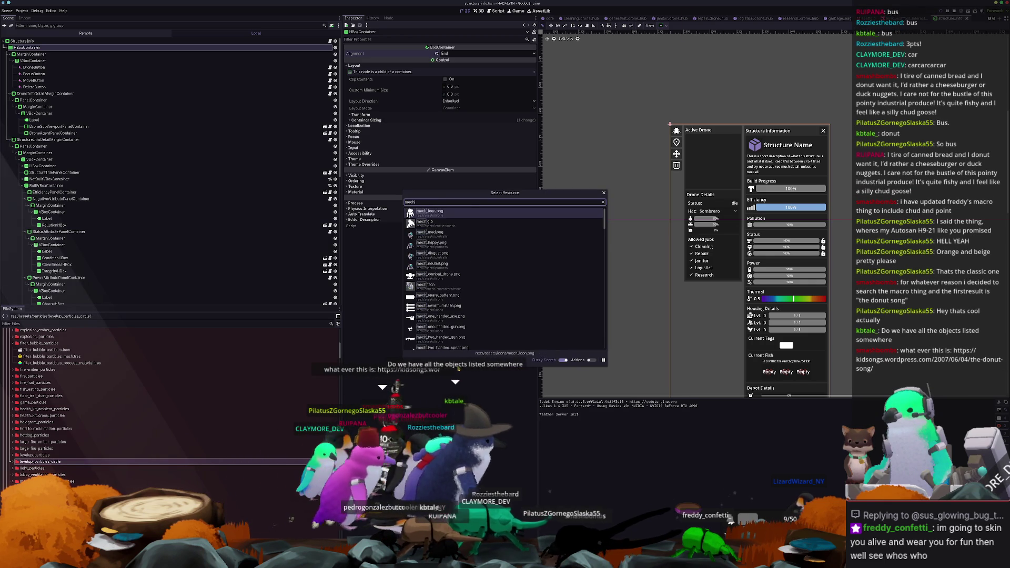
key(BackSpace)
key(BackSpace)
key(BackSpace)
text(lobby)
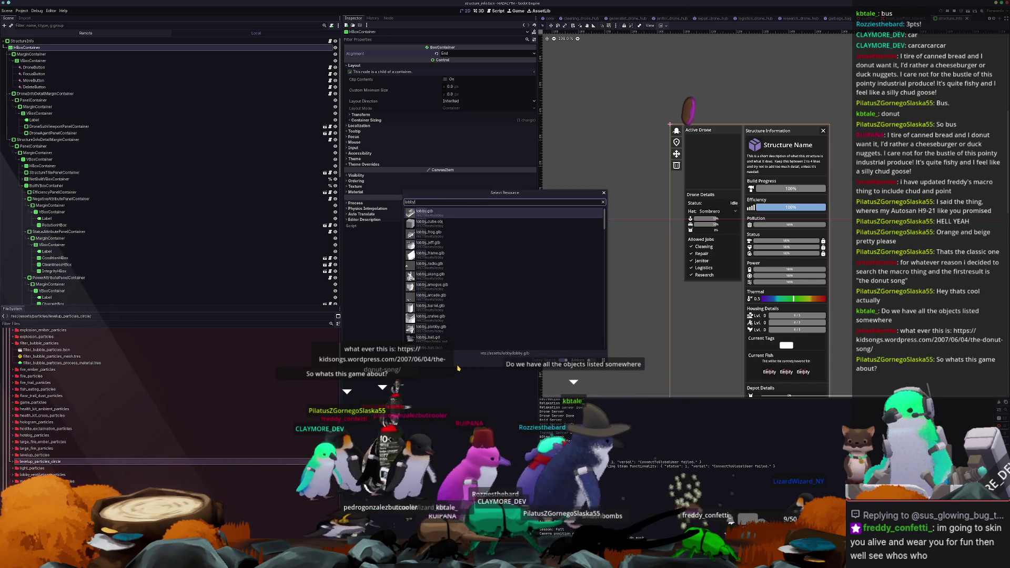
text(_menu)
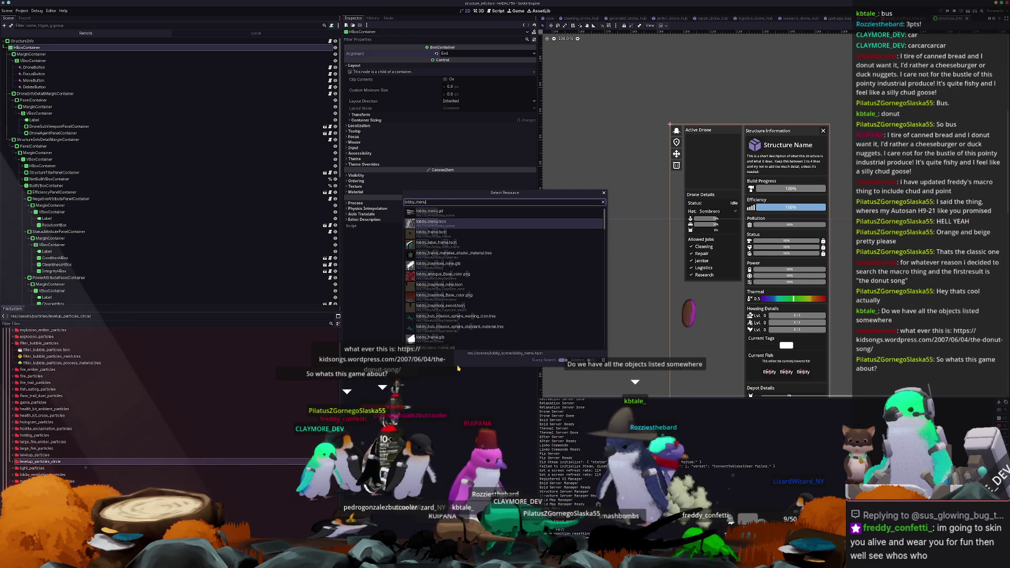
key(Return)
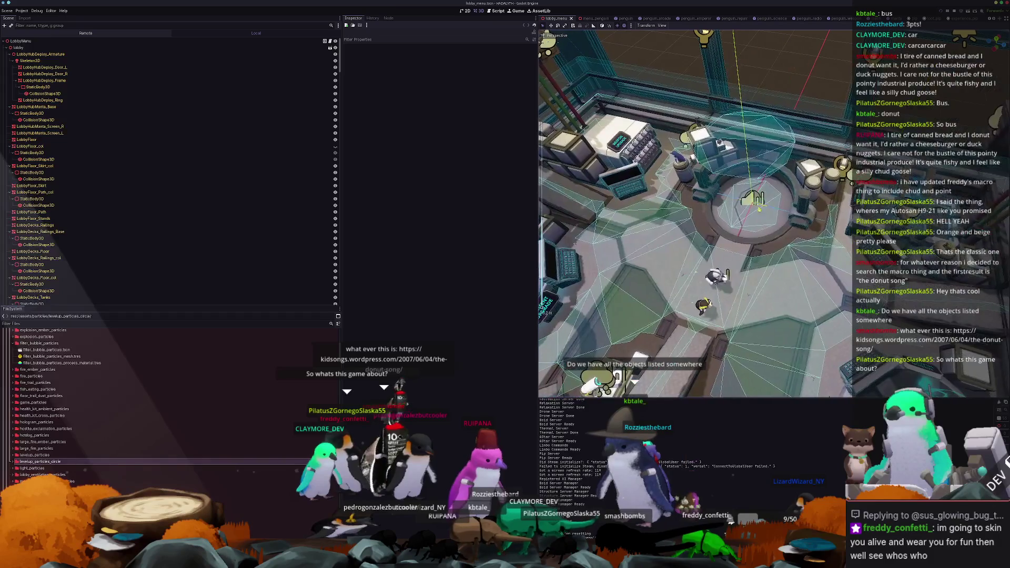
Step: Check the NavigationRegion3D, AnimationTree and AnimationPlayer nodes, then save lobby_menu and run the project
click(760, 216)
scroll(737, 210, up, 5)
scroll(174, 164, down, 3)
scroll(173, 164, down, 15)
click(104, 146)
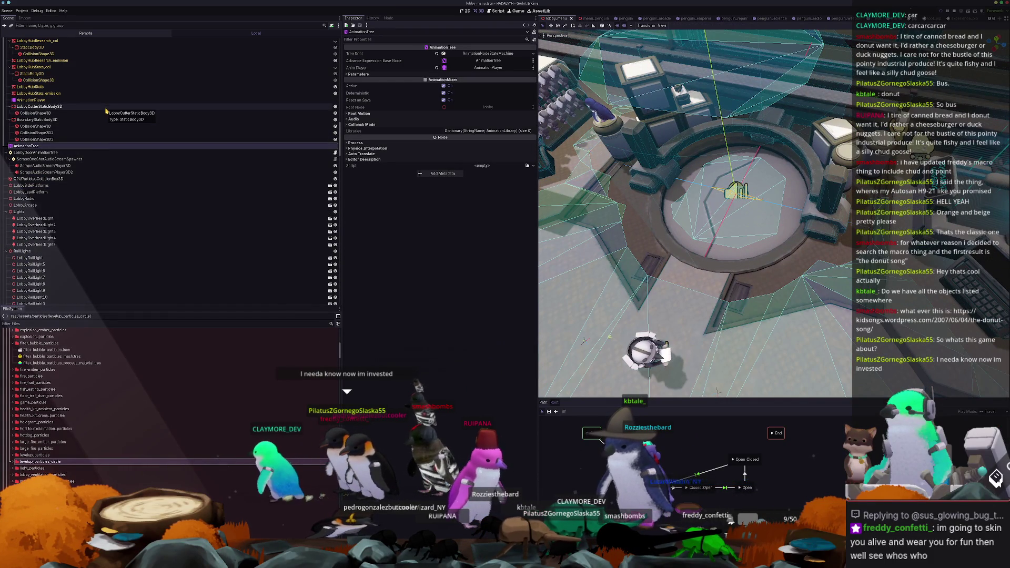
click(95, 99)
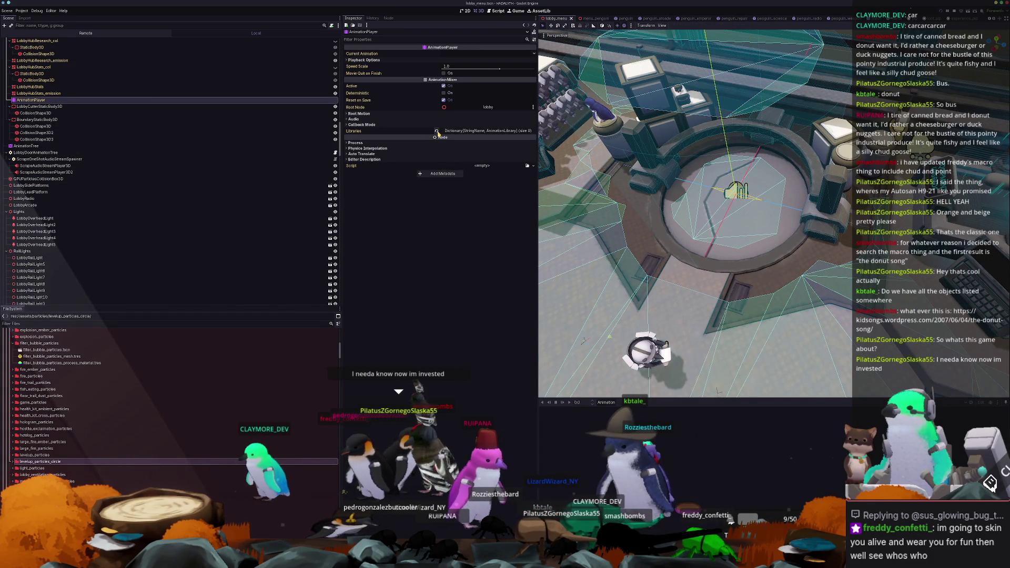
key(ctrl+s)
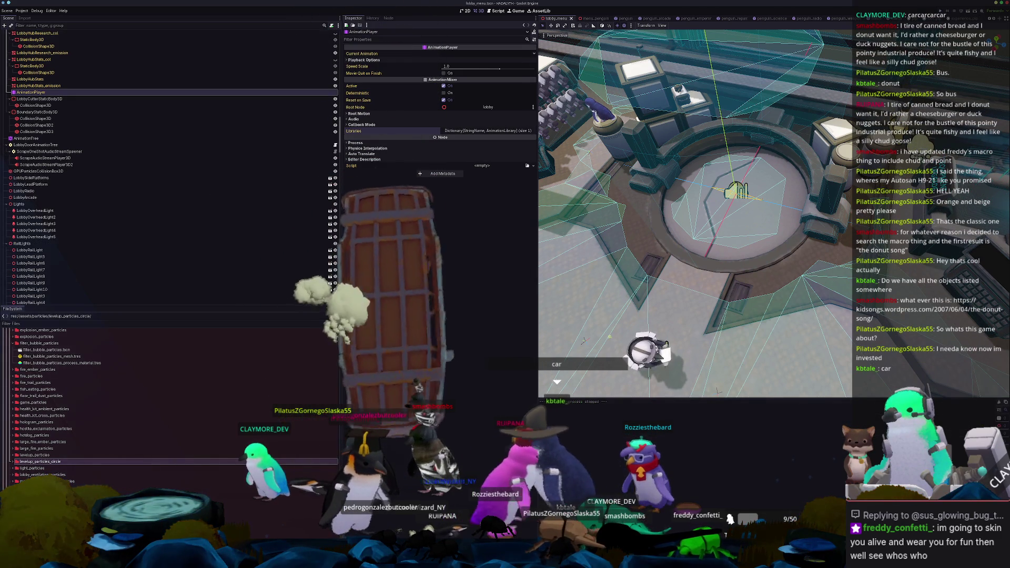
key(F5)
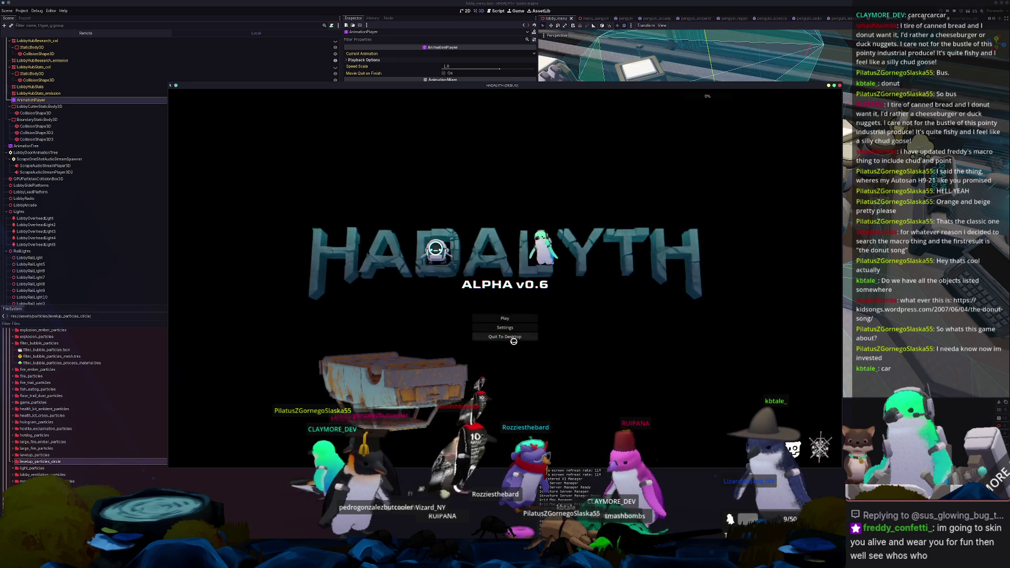
Step: Load the first save slot, walk to the central pad, and confirm starting a mission
click(509, 317)
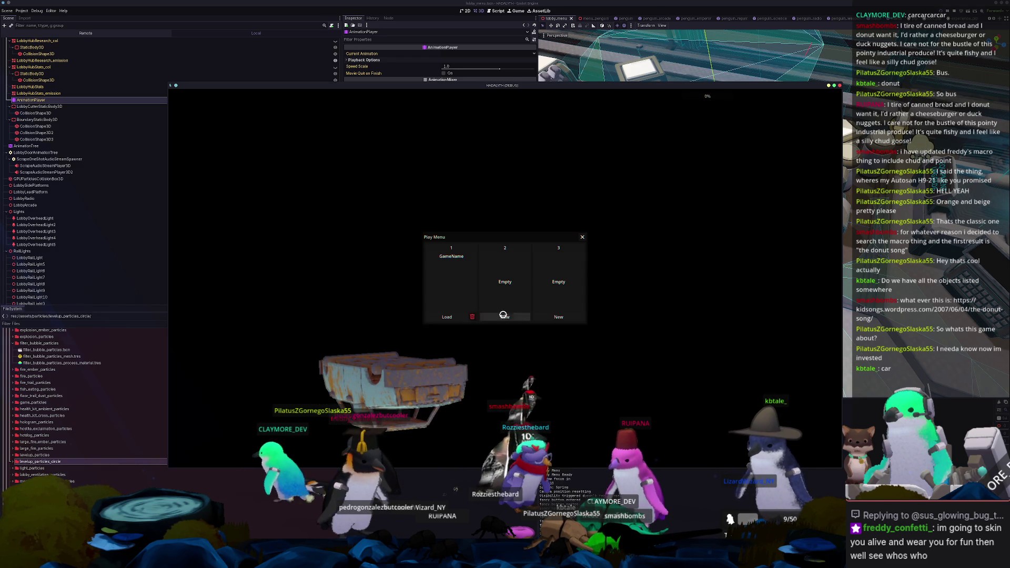
click(459, 317)
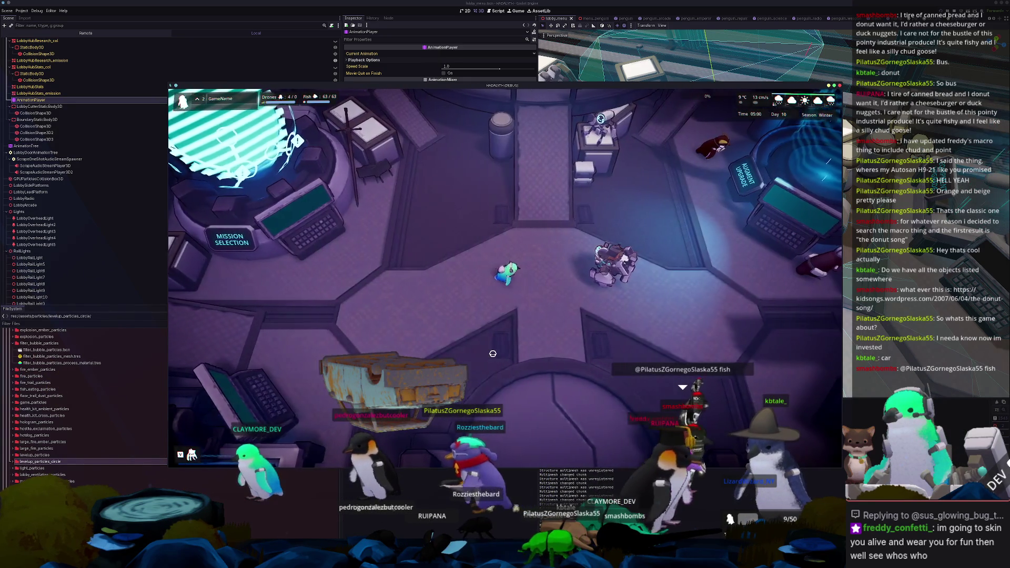
key(d)
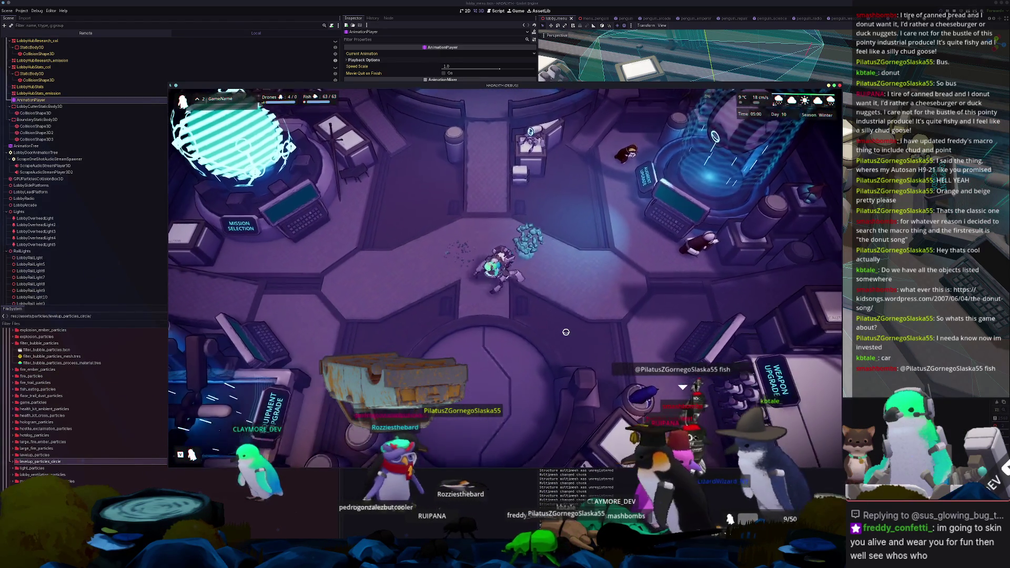
key(s)
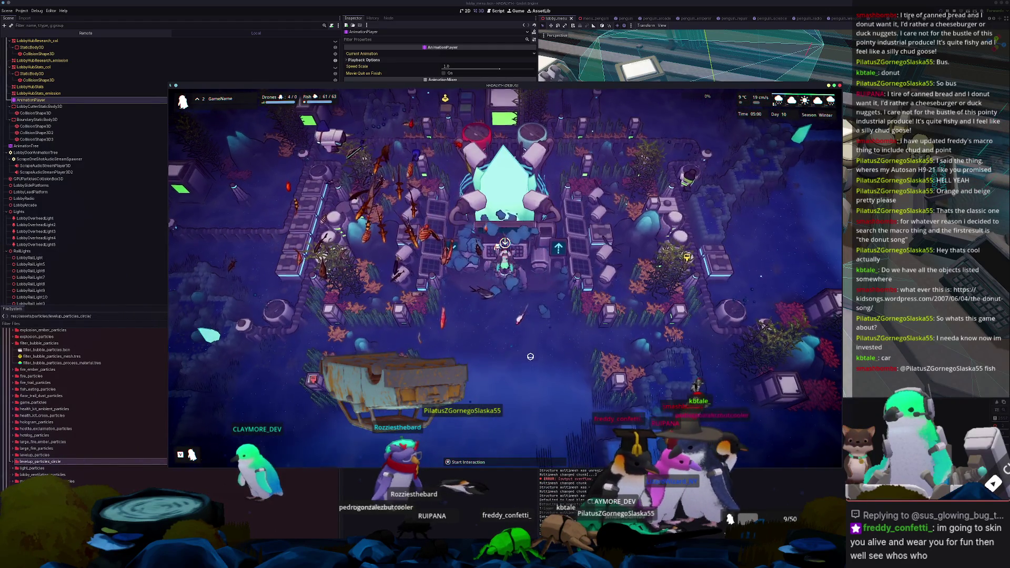
key(e)
click(518, 343)
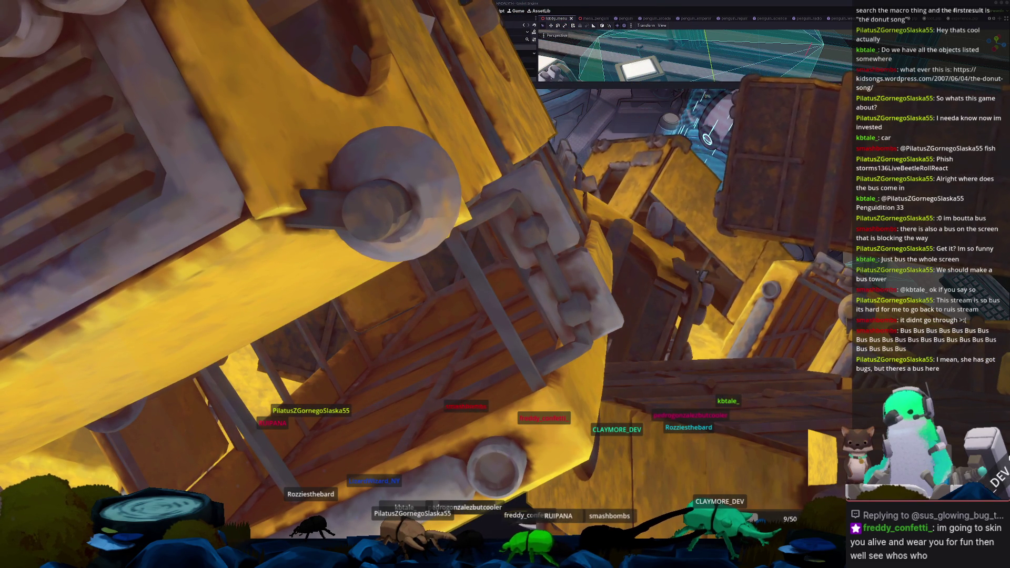
Step: Return from Blender to the Godot editor, switch to the penguin scene, and deselect the particles node
key(alt+Tab)
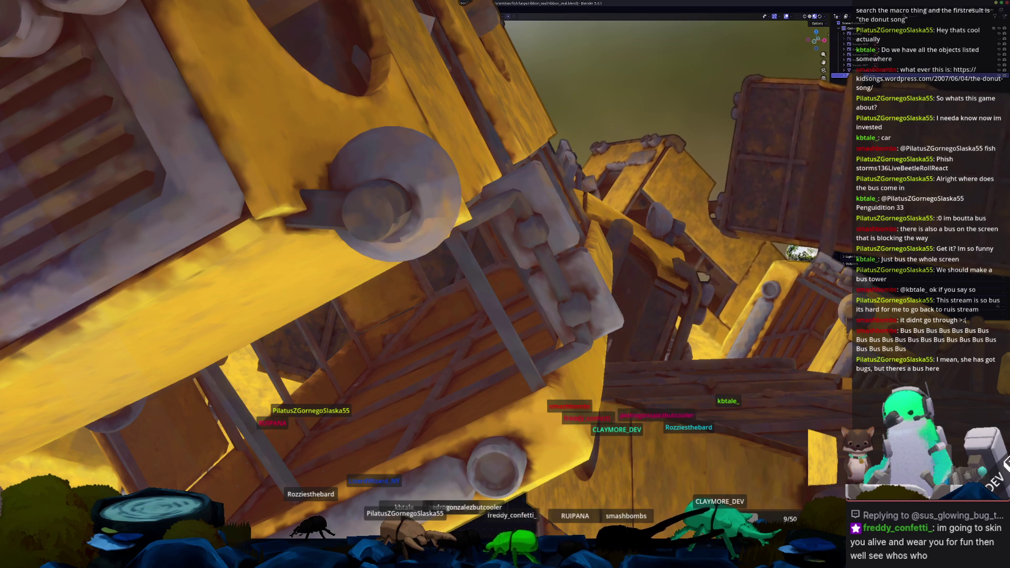
key(alt+Tab)
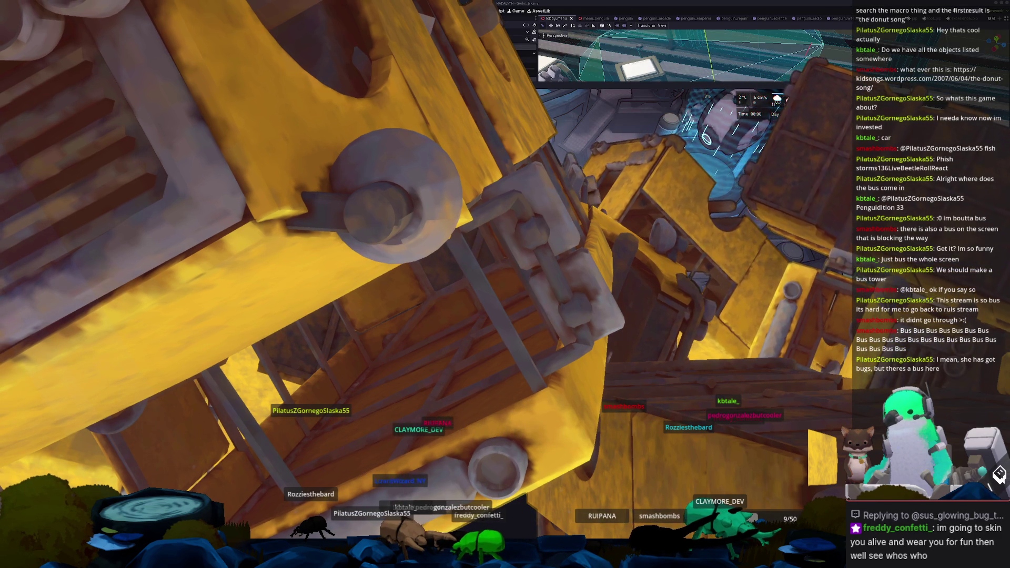
key(alt+Tab)
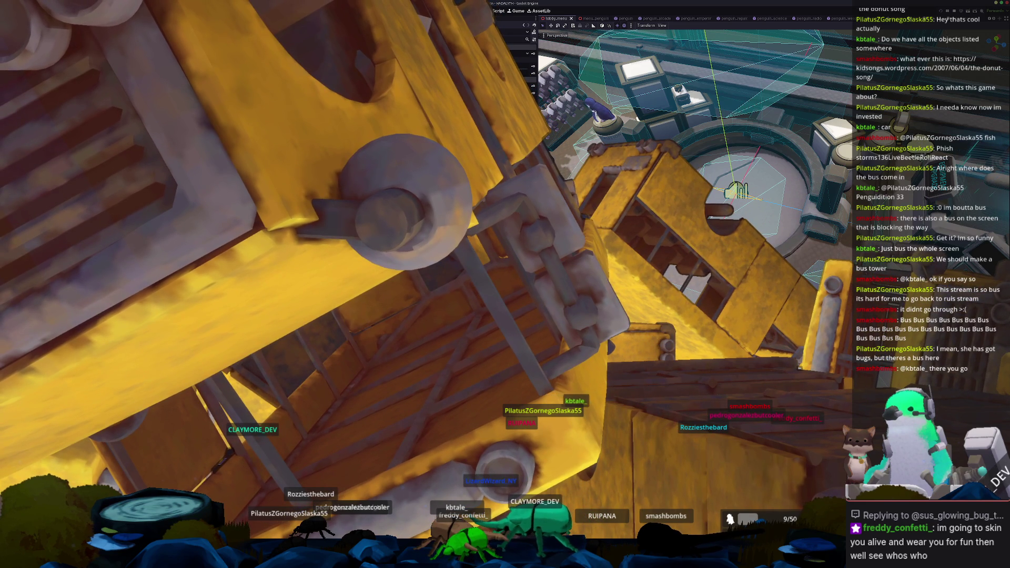
click(620, 18)
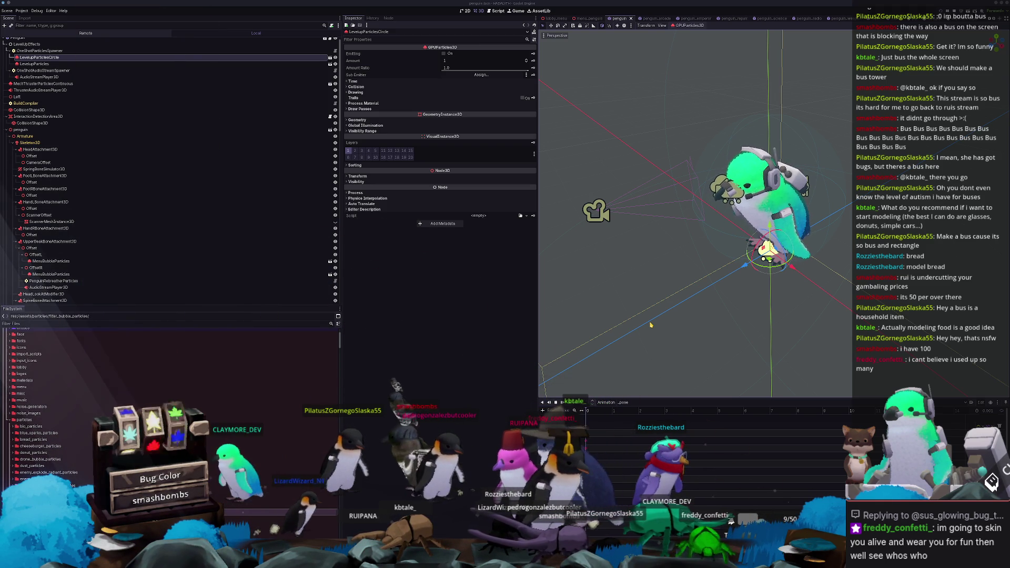
click(700, 304)
Step: Zoom the 3D viewport in slightly on the penguin model
scroll(700, 304, up, 2)
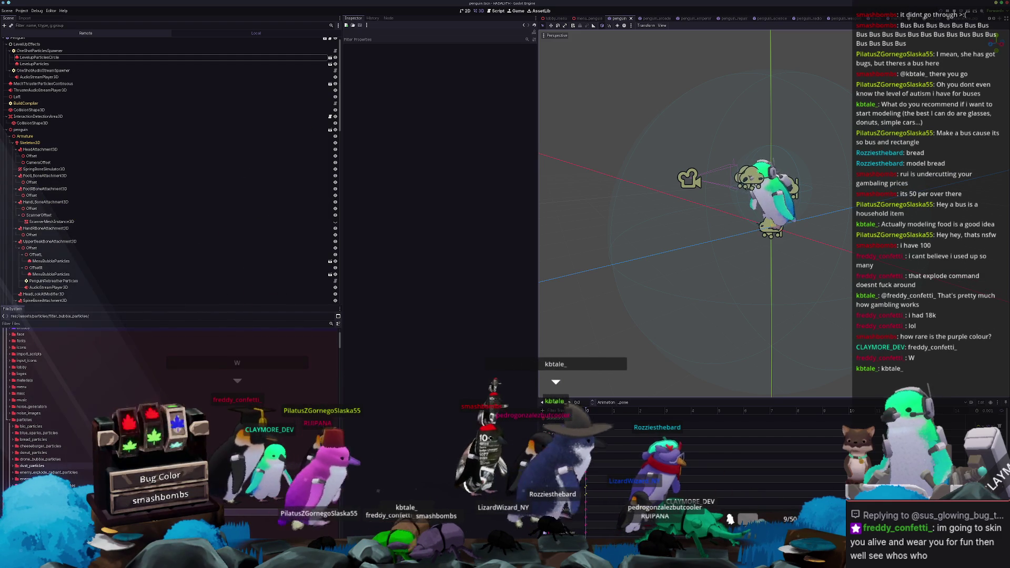
Step: Scroll the FileSystem dock down to fish_library and collapse the large fish folder
scroll(120, 490, down, 10)
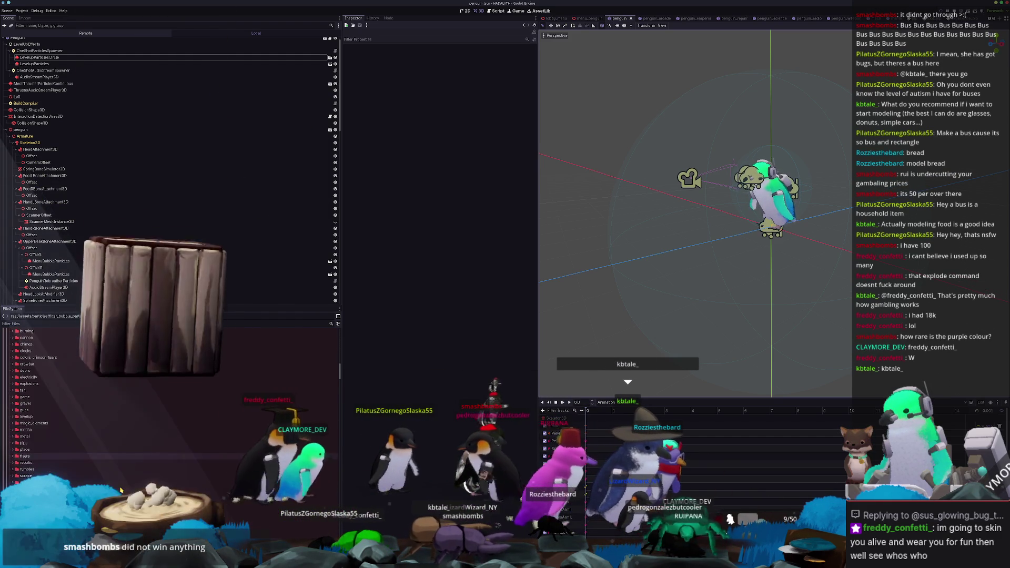
scroll(121, 490, down, 8)
scroll(121, 490, down, 10)
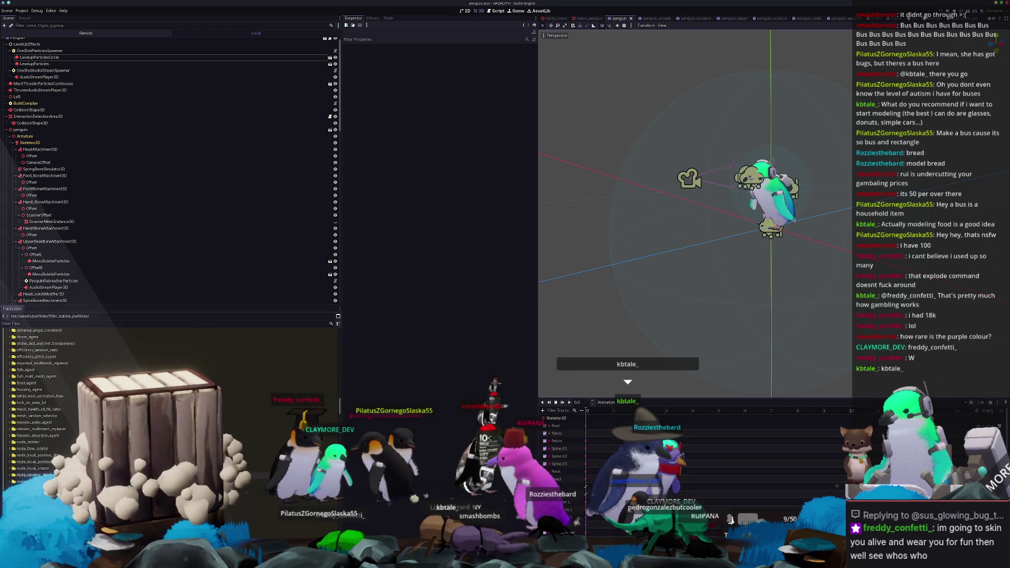
scroll(45, 467, down, 3)
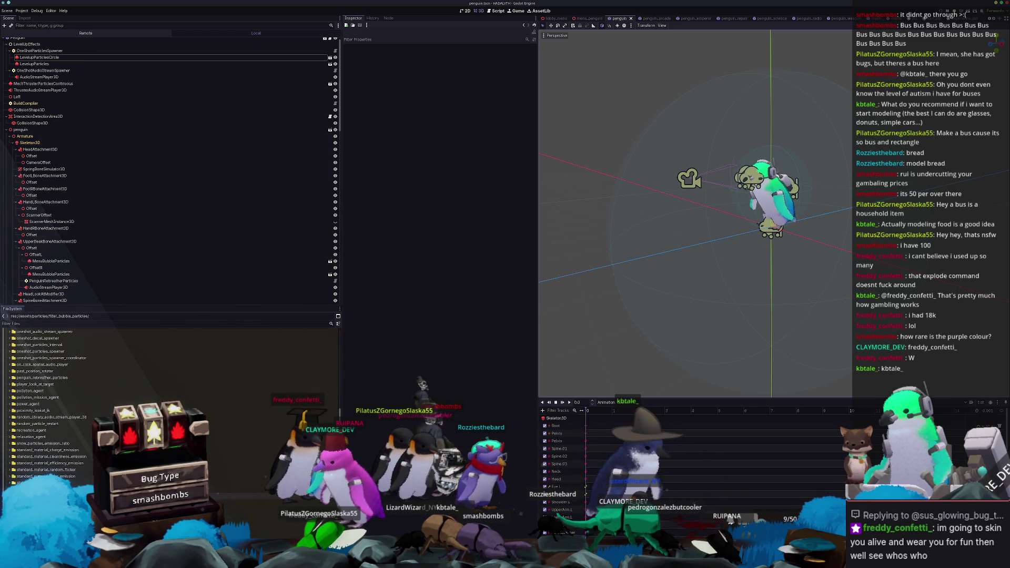
scroll(45, 466, down, 2)
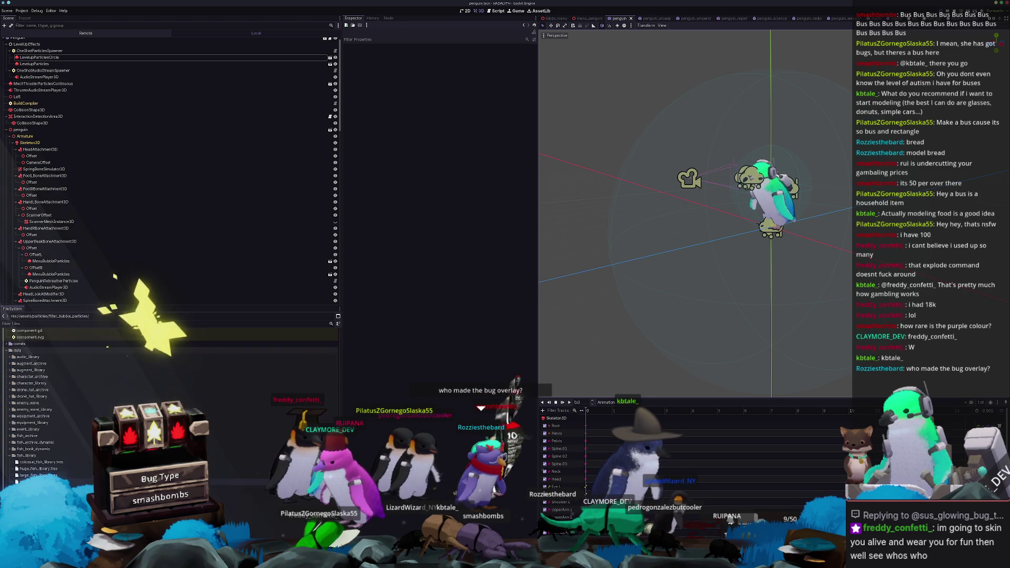
scroll(111, 451, down, 6)
click(110, 427)
scroll(111, 451, down, 2)
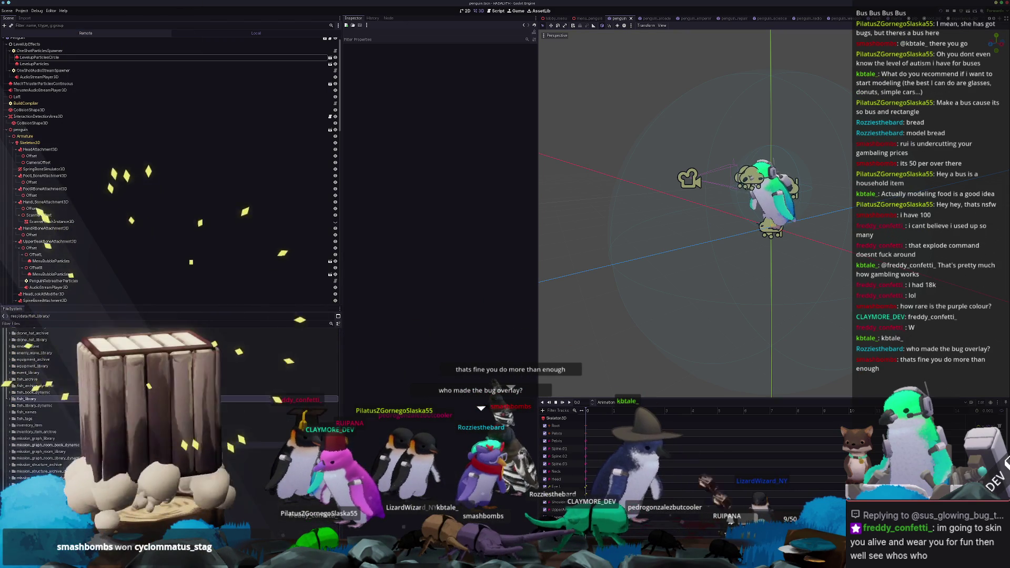
scroll(110, 450, down, 6)
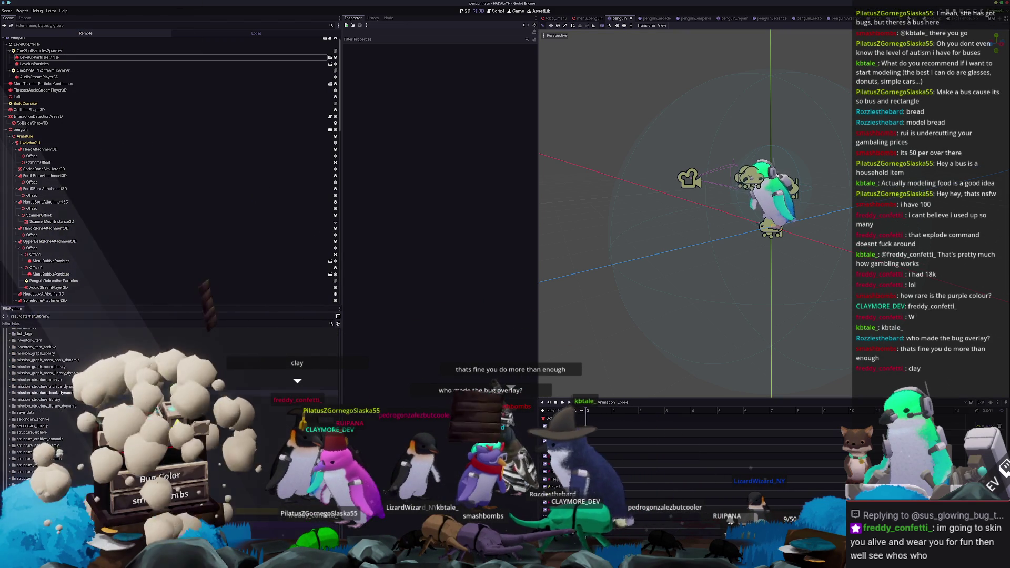
scroll(110, 451, down, 3)
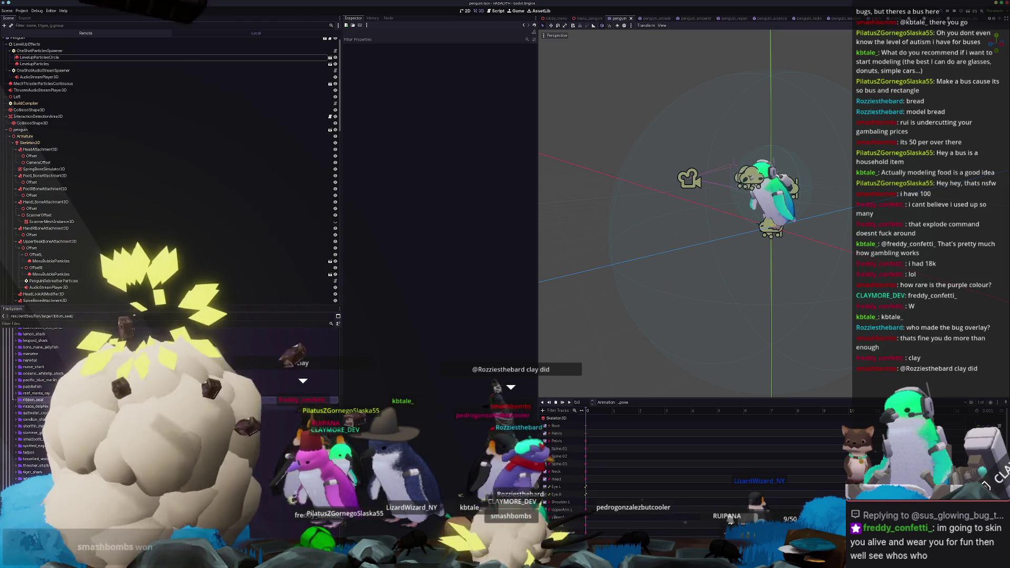
scroll(71, 421, up, 6)
key(Left)
key(Left)
key(Left)
Step: Scroll through the FileSystem dock, collapsing the globals folder and selecting misc
click(43, 420)
scroll(43, 421, down, 3)
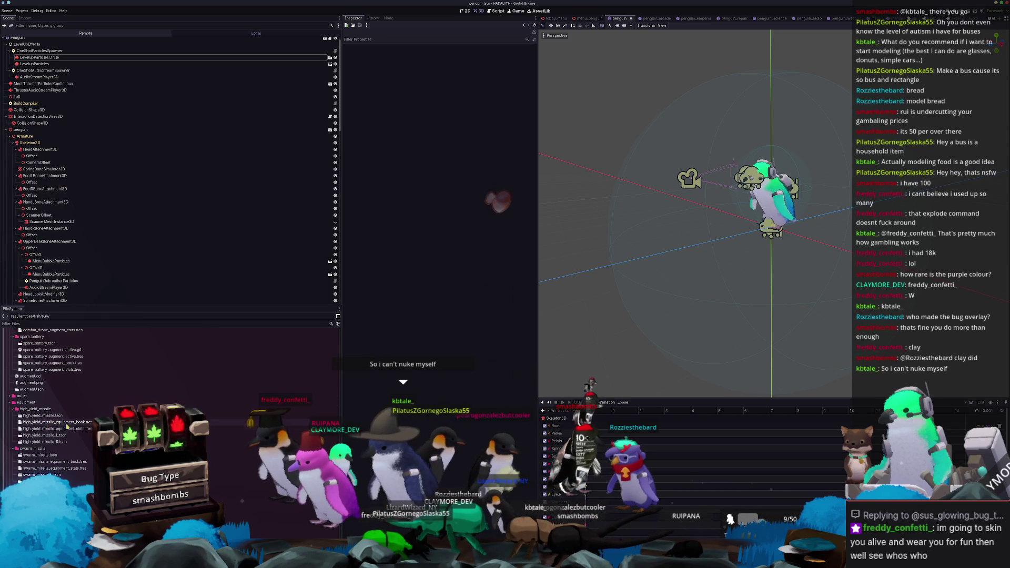
scroll(43, 420, down, 3)
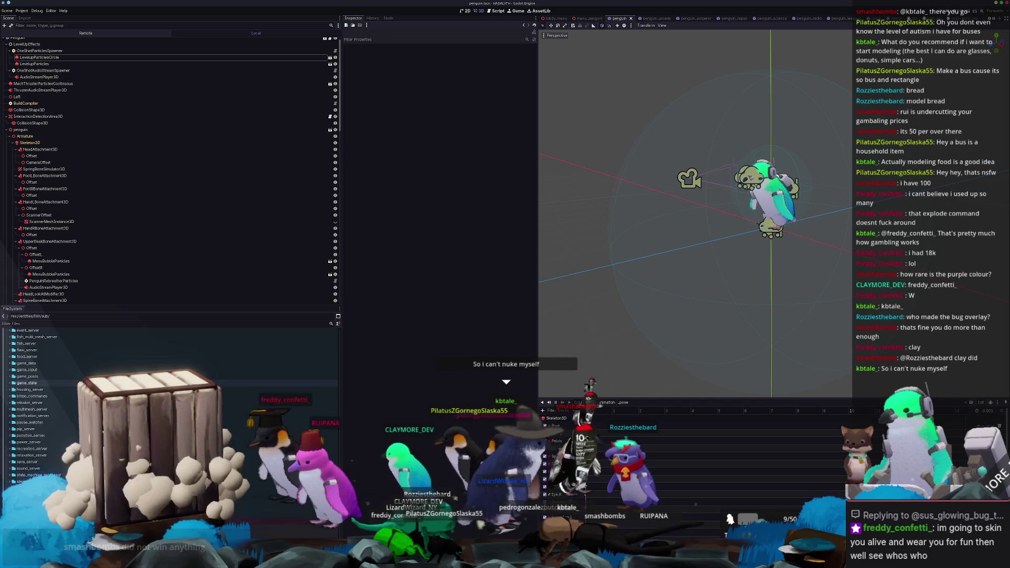
scroll(90, 415, down, 6)
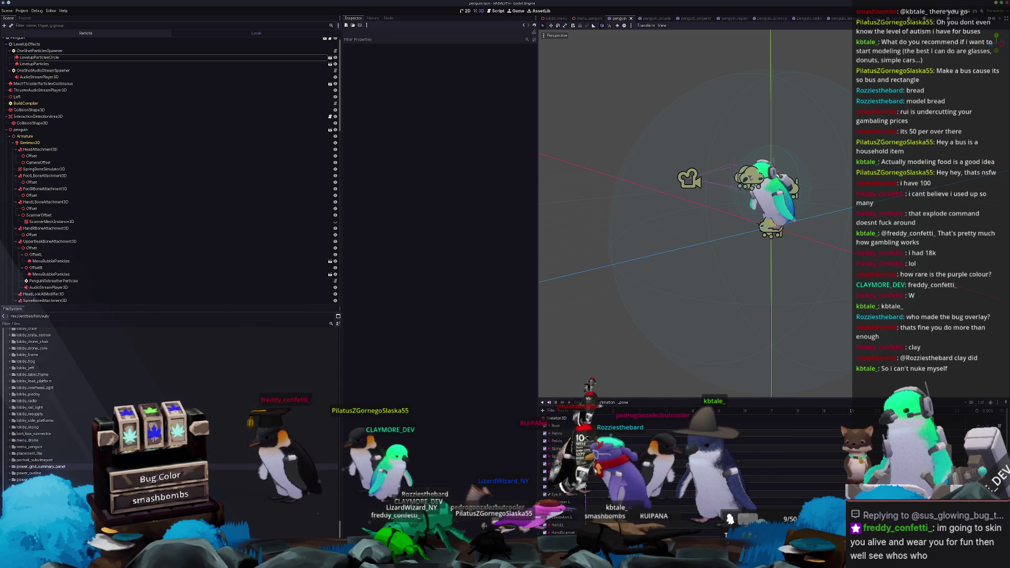
scroll(90, 410, up, 6)
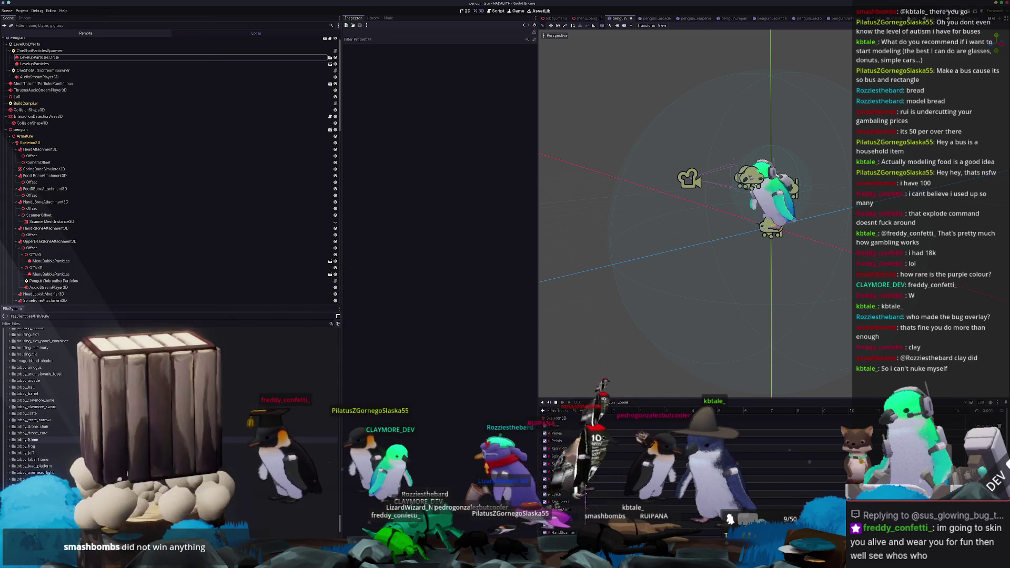
scroll(48, 341, down, 6)
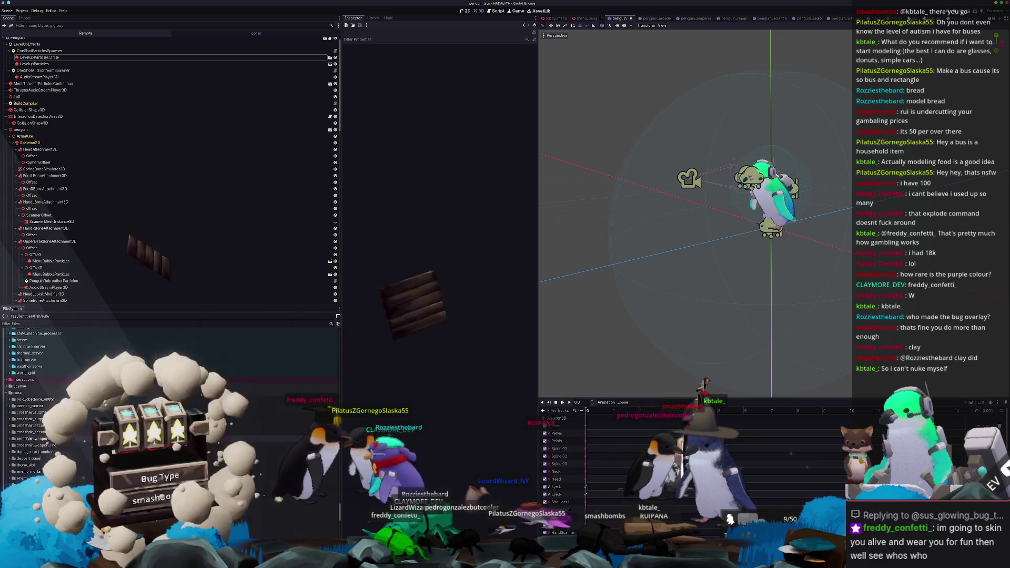
scroll(67, 347, up, 12)
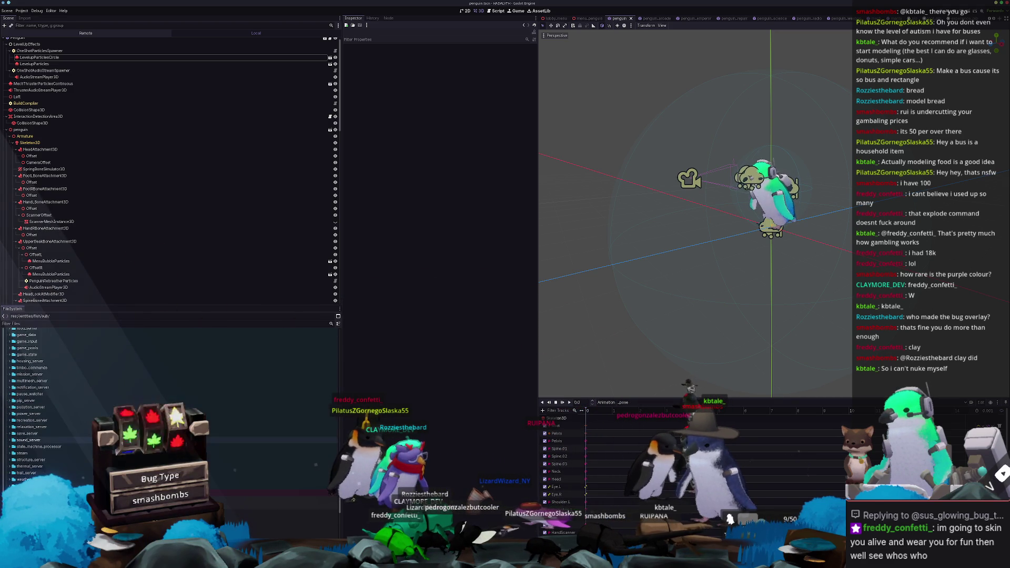
double_click(100, 385)
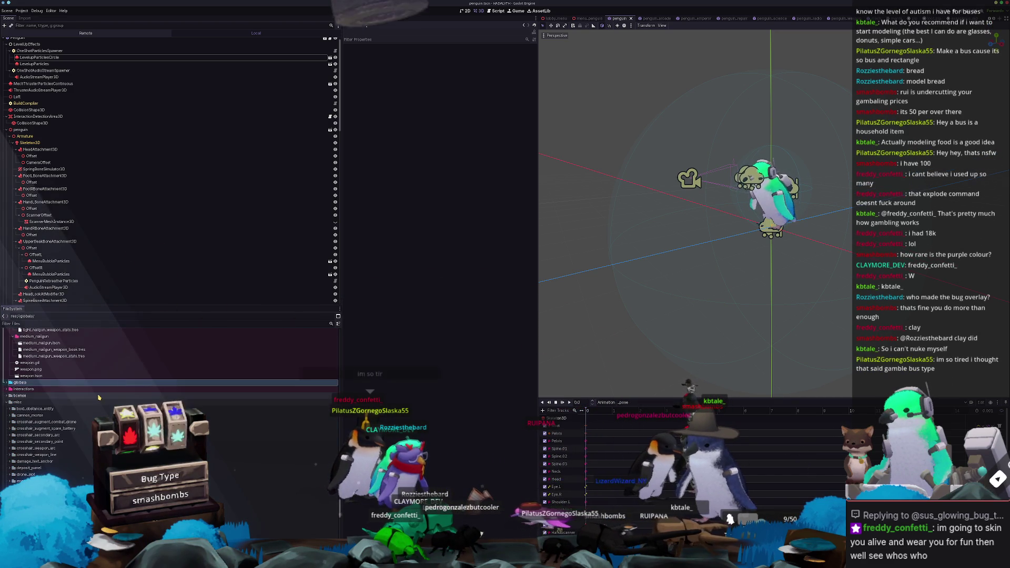
click(97, 401)
scroll(96, 402, up, 2)
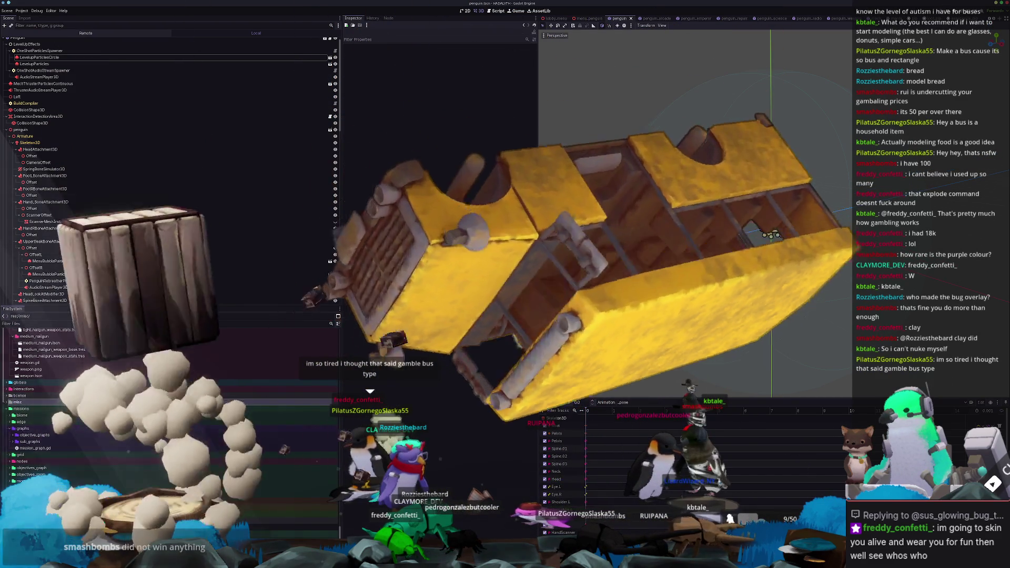
scroll(79, 384, up, 2)
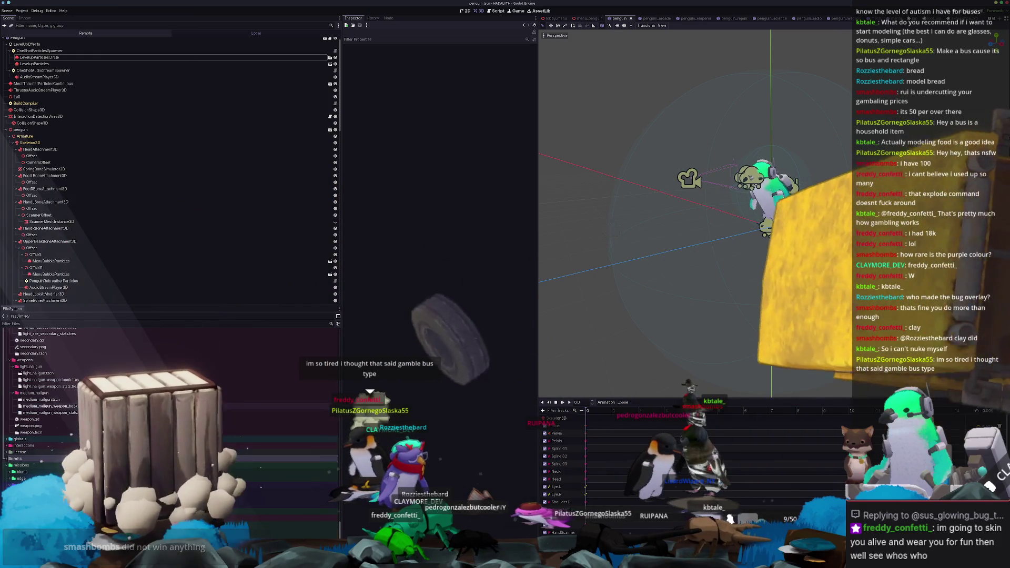
Step: Collapse the light_axe, secondary, swarm_missile and equipment gear folders
click(68, 367)
scroll(69, 368, up, 3)
double_click(32, 398)
key(Left)
key(Left)
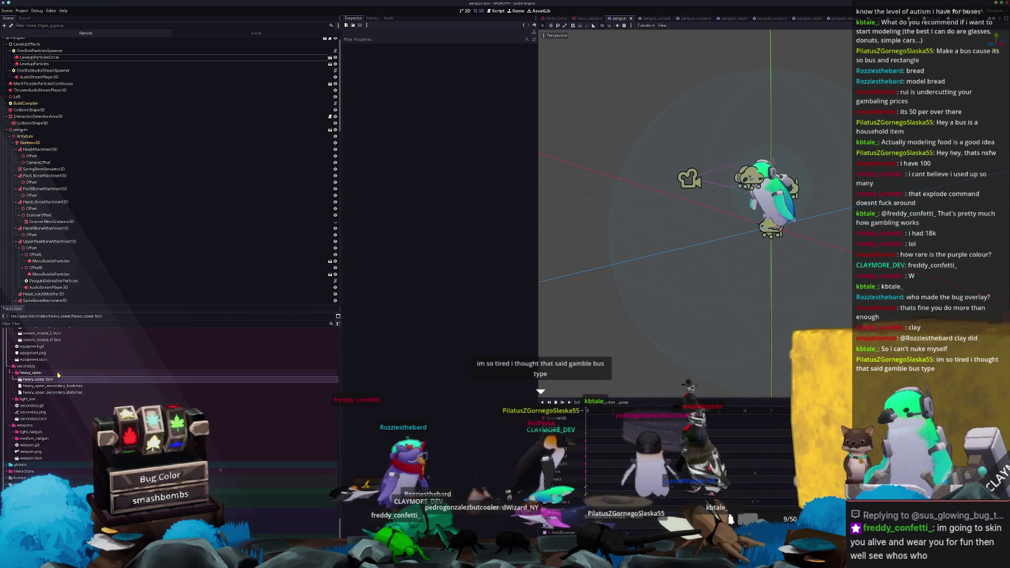
click(59, 379)
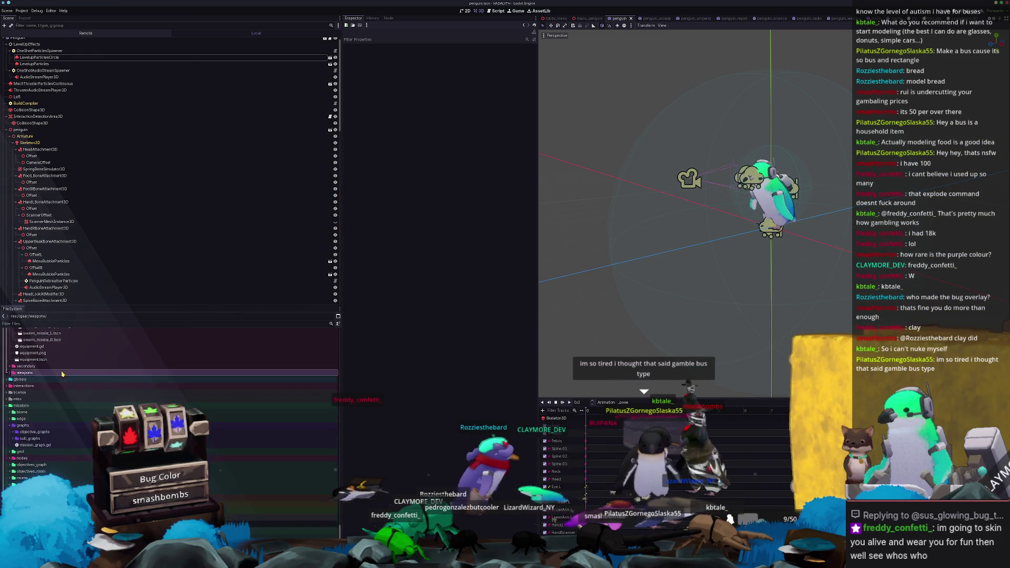
scroll(59, 378, up, 3)
double_click(51, 364)
key(Left)
key(Left)
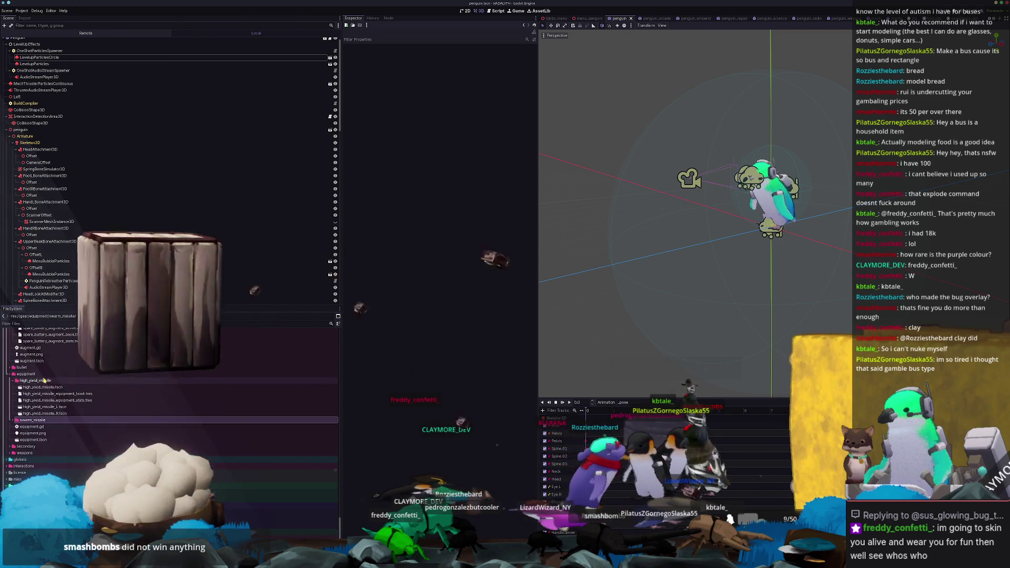
Step: Collapse the spare_battery, combat_drone, augments and gear folders
scroll(63, 399, up, 2)
scroll(45, 400, up, 4)
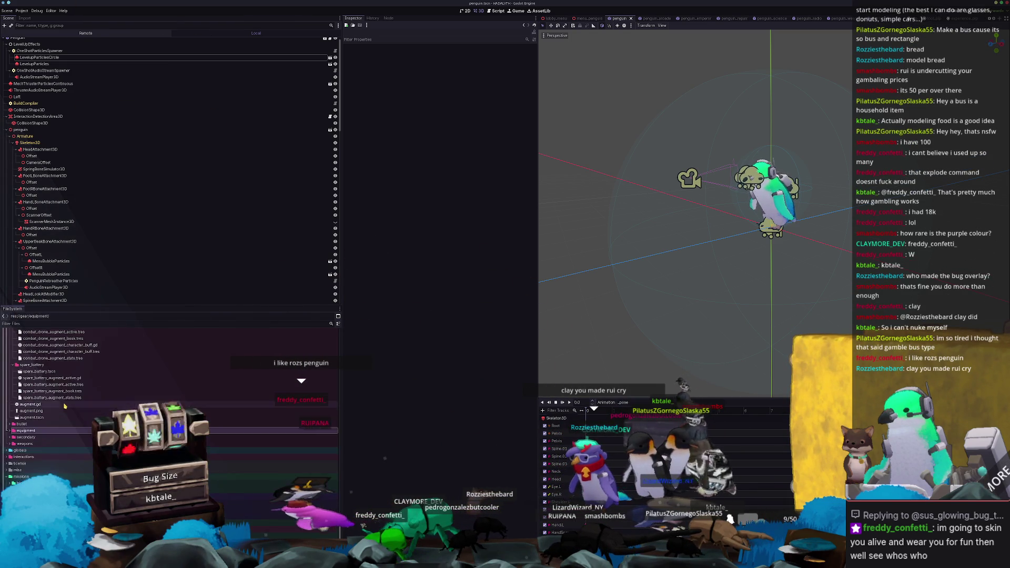
key(Left)
key(Up)
key(Left)
key(Left)
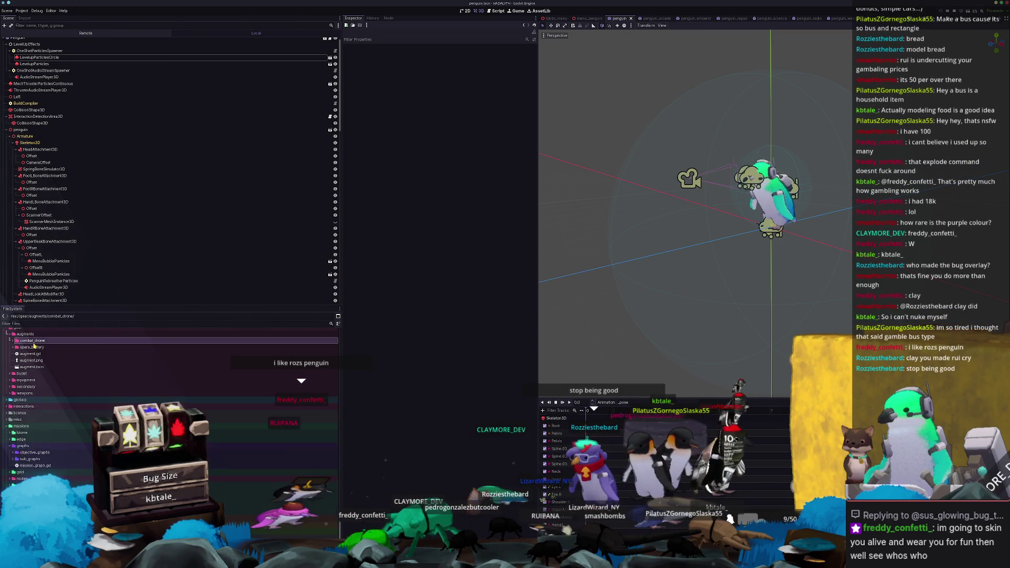
scroll(30, 372, up, 4)
key(Left)
key(Left)
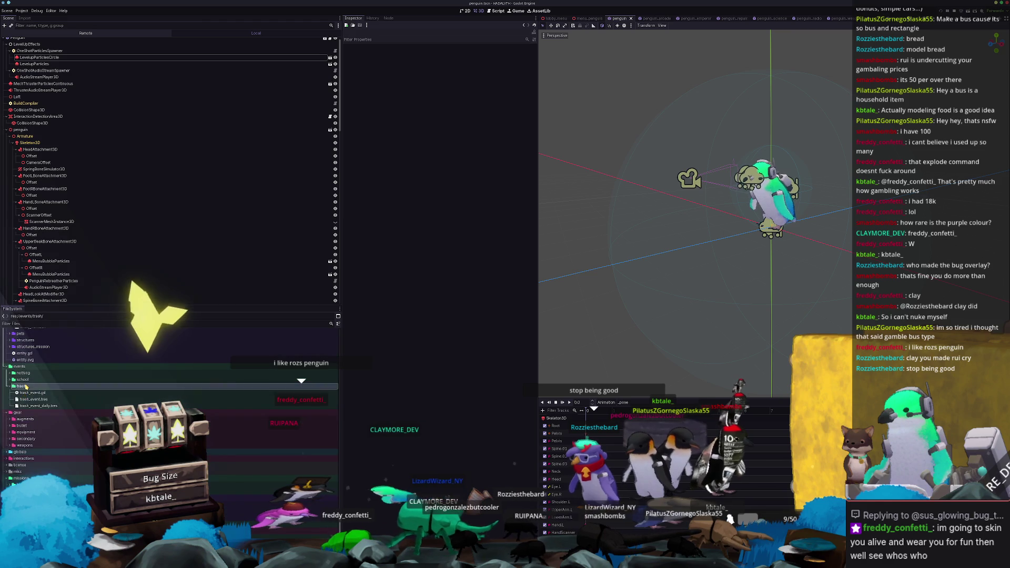
key(Left)
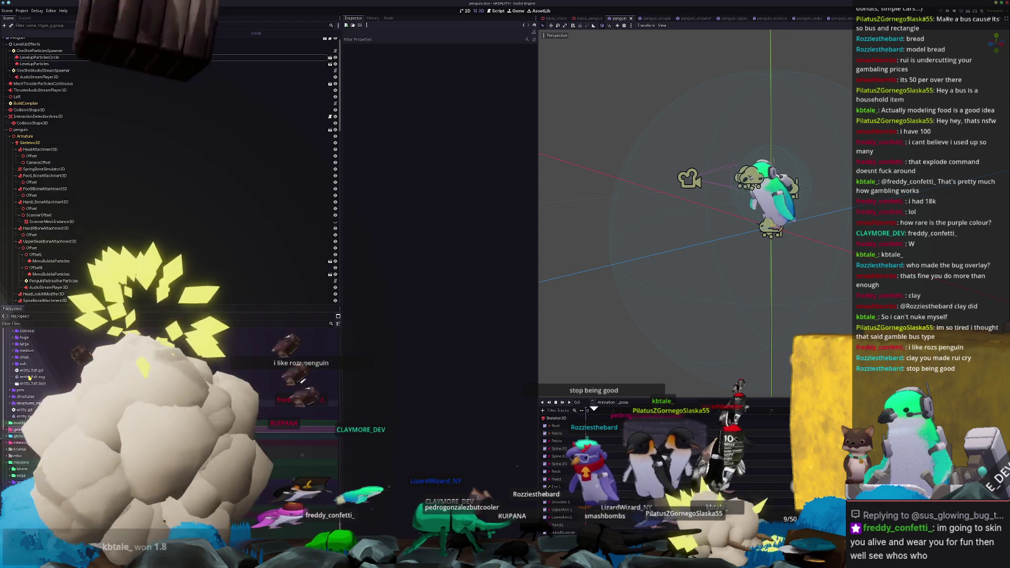
scroll(30, 377, up, 2)
Step: Collapse the fish and entities folders, then filter the file listing on 'fish'
click(32, 380)
key(Left)
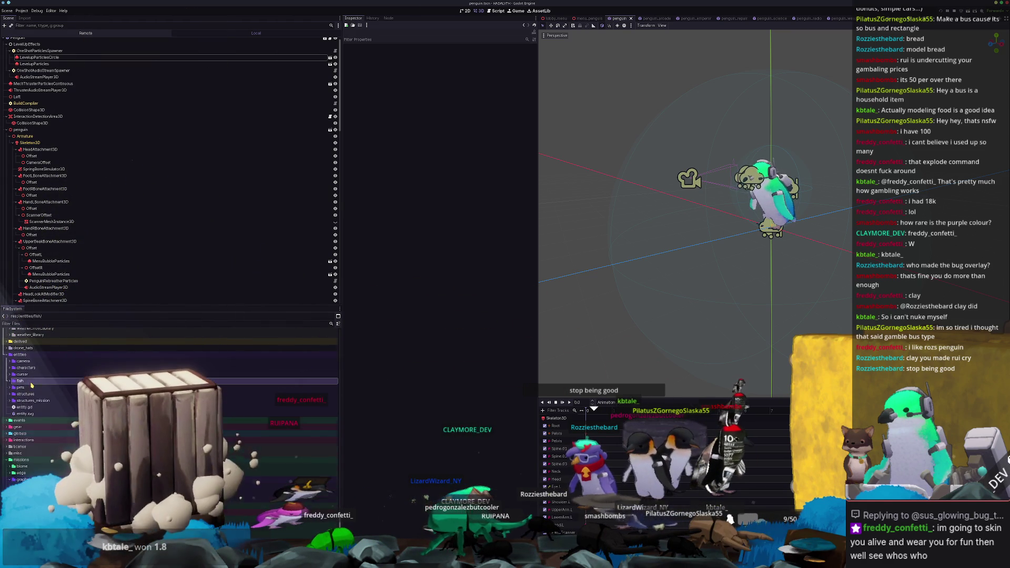
key(Left)
key(Left)
scroll(38, 393, up, 3)
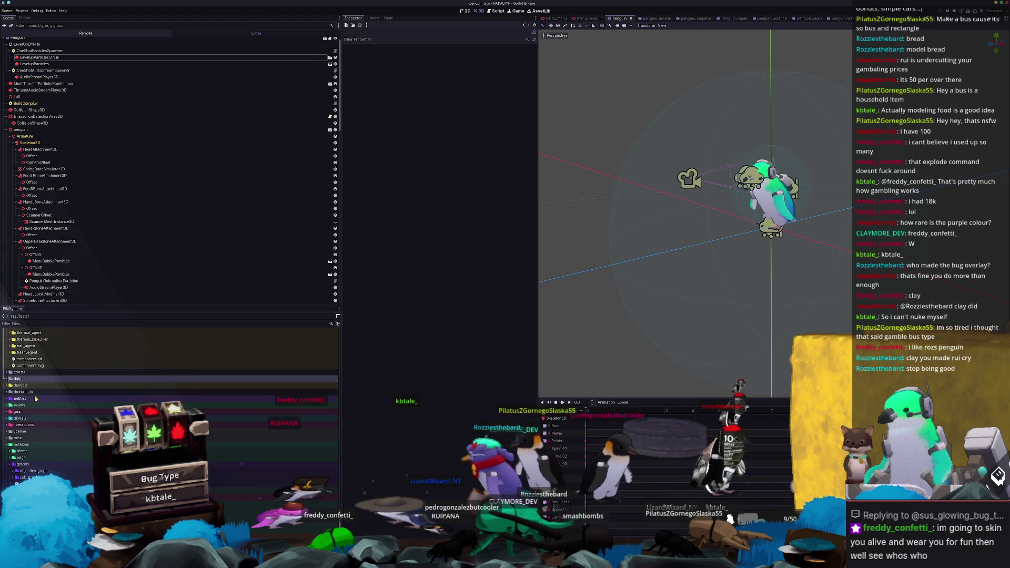
key(Down)
key(Down)
key(Down)
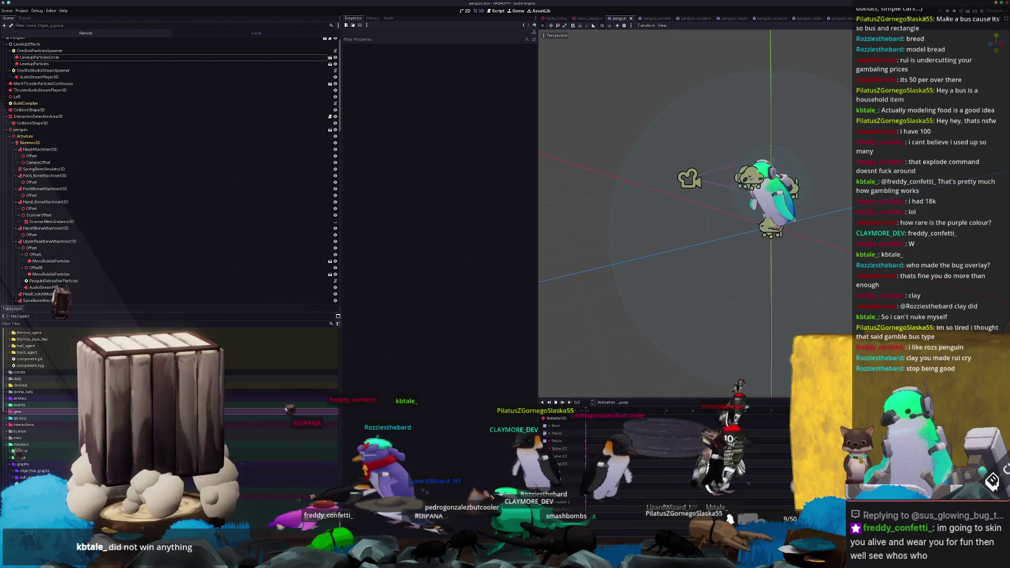
scroll(38, 393, up, 6)
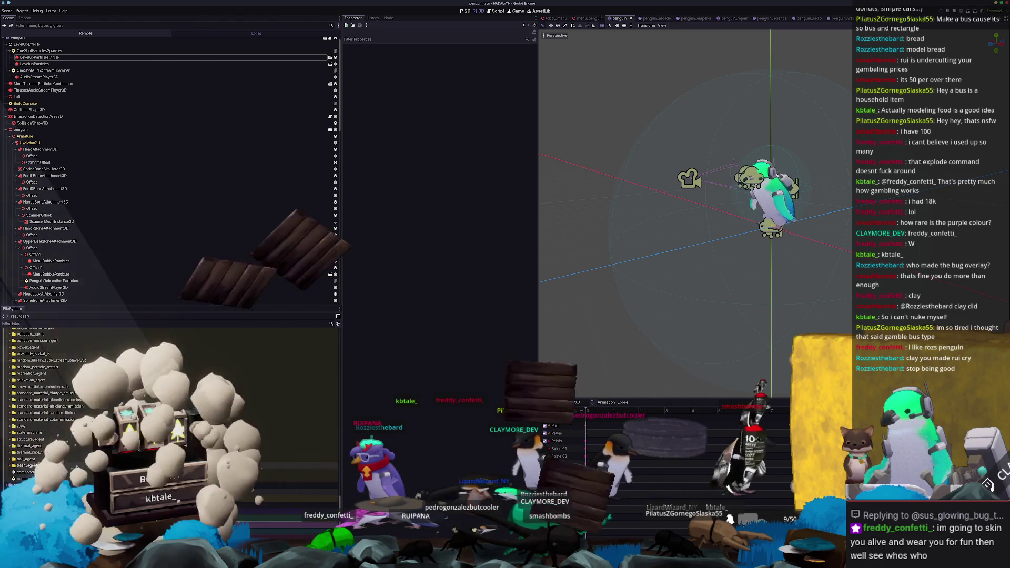
scroll(105, 405, up, 15)
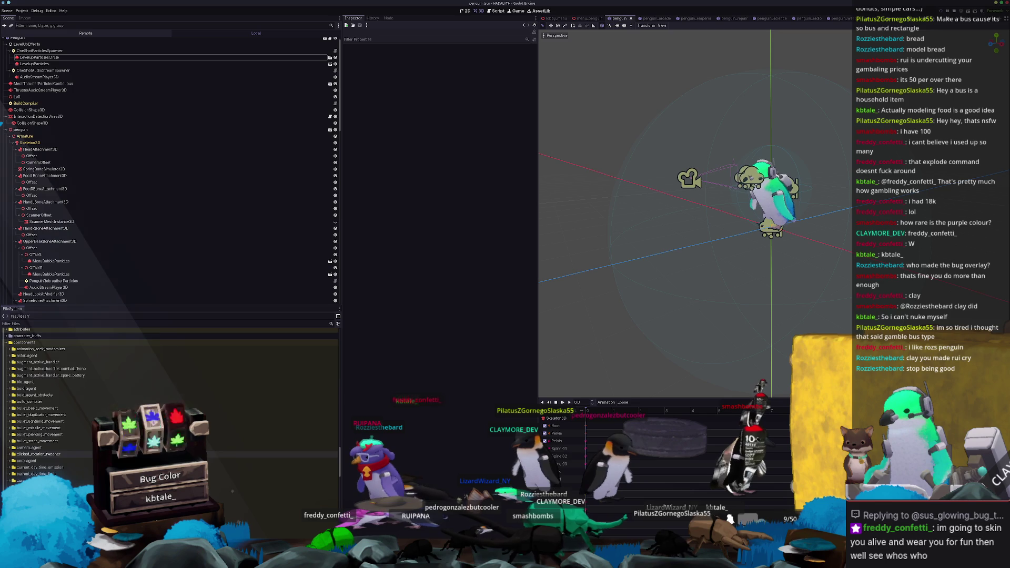
scroll(53, 430, down, 20)
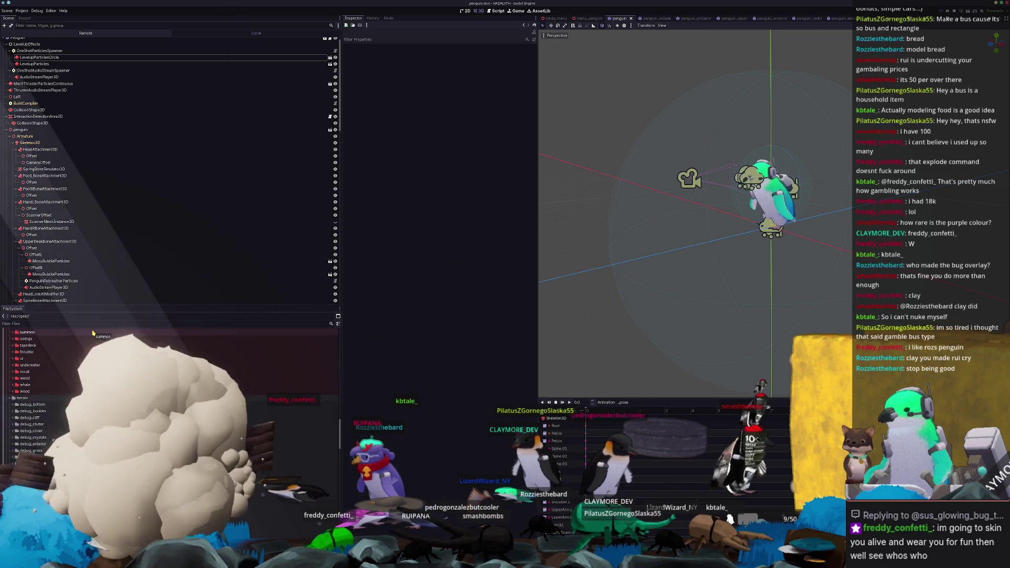
text(fish)
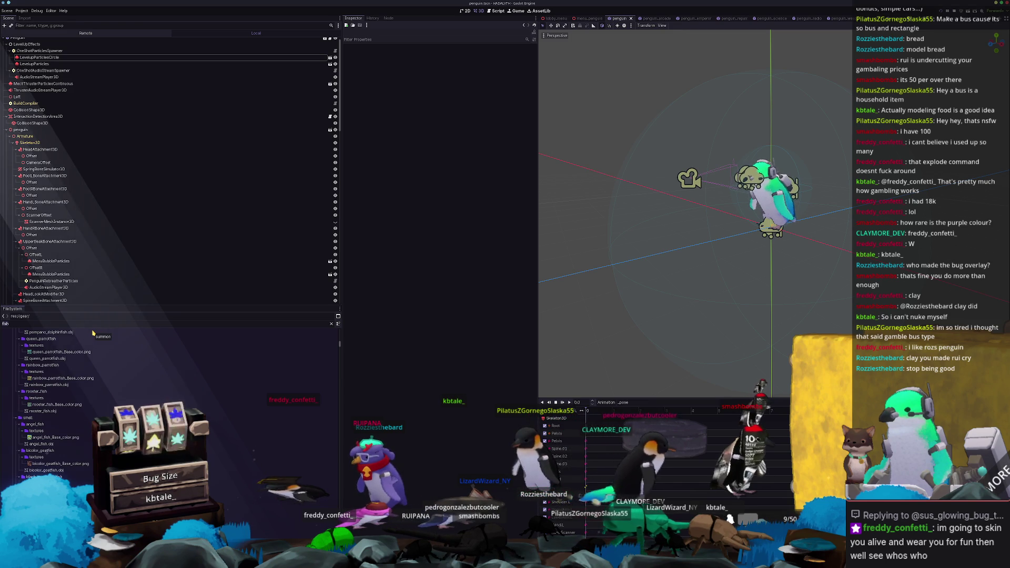
Step: Quick-open the fish_server.gd script by searching for 'fish_server'
key(alt+shift+o)
text(fish_server)
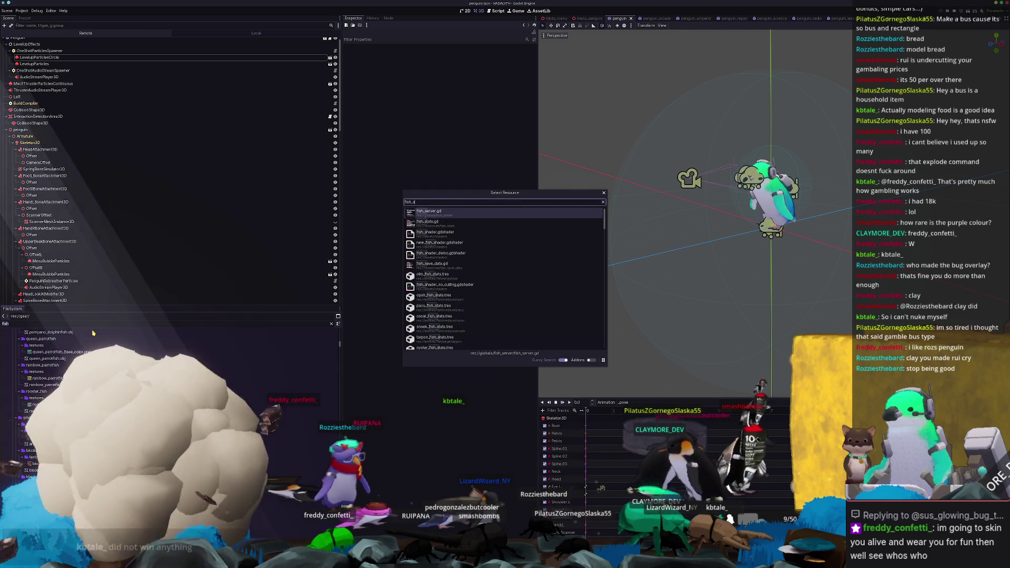
key(Return)
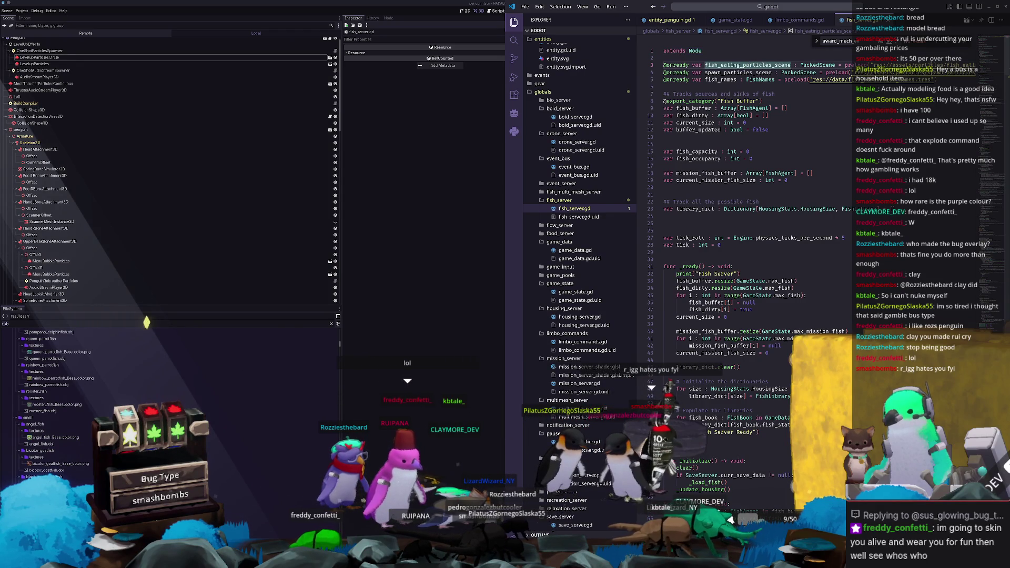
Step: Follow the fish_eating_particles_scene reference to fish_eating_particles.tscn, then switch back to Godot
mouse_move(750, 65)
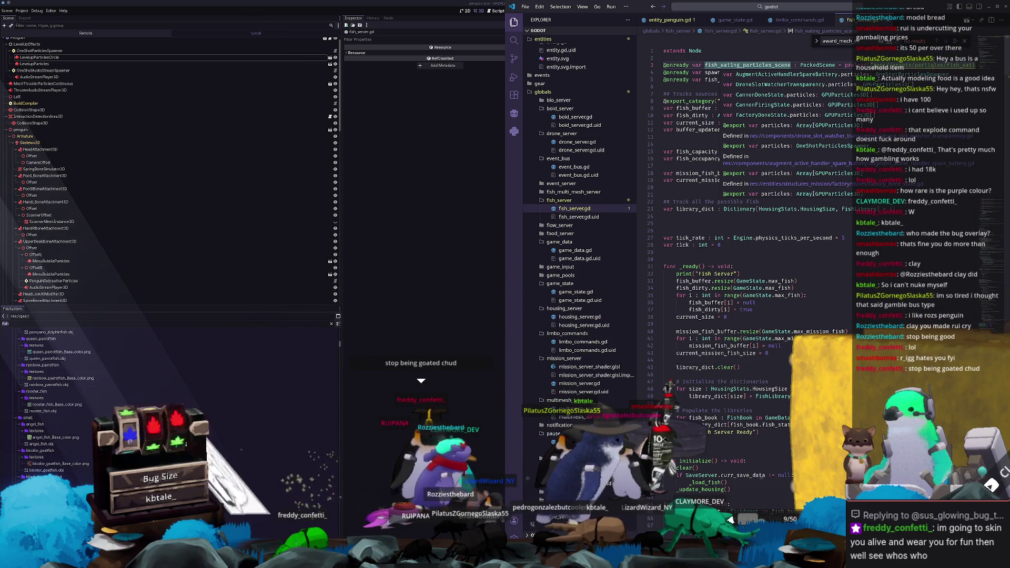
ctrl+click(747, 64)
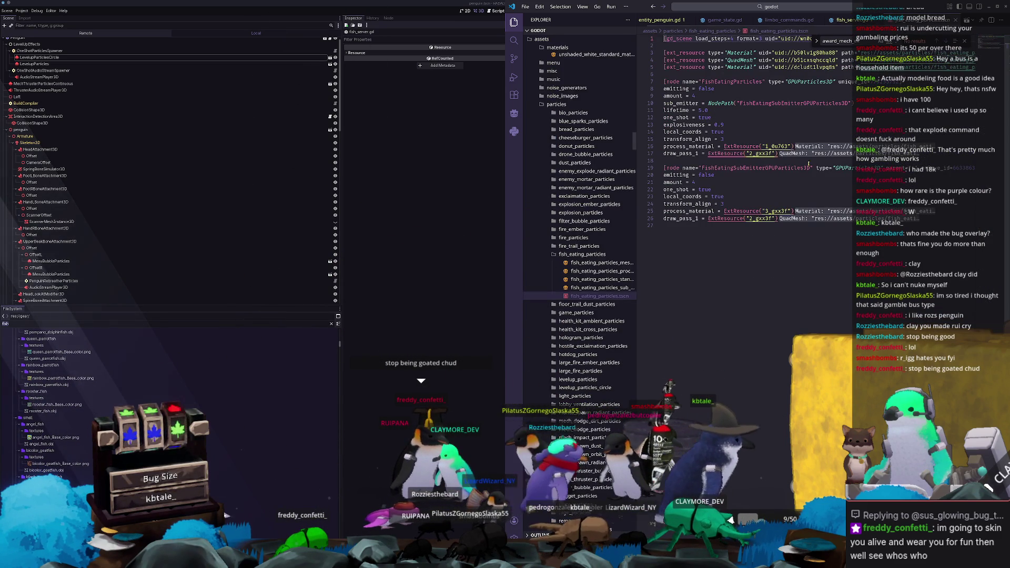
click(59, 302)
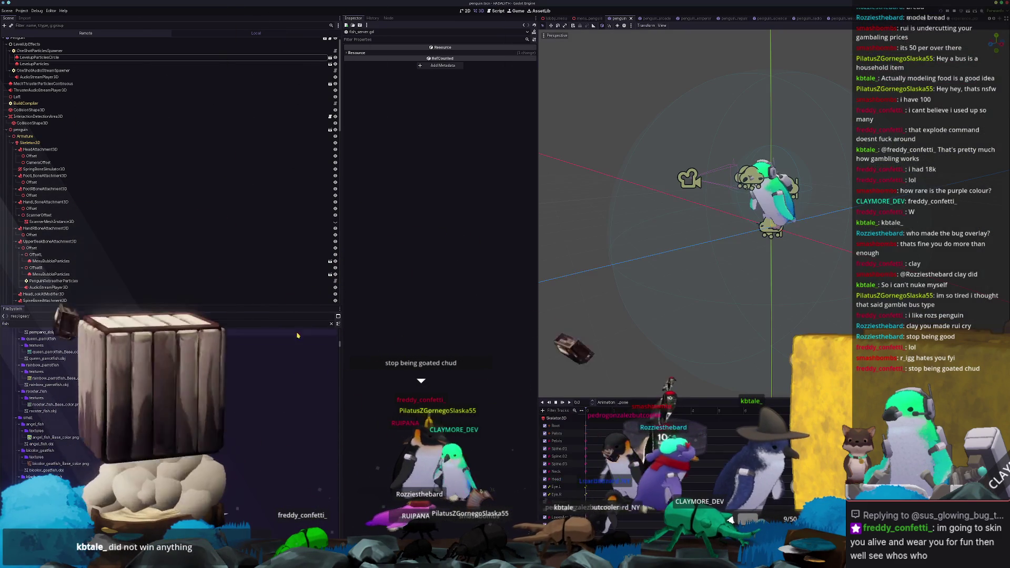
Step: Instance fish_eating_particles.tscn under OneShotParticlesSpawner as FishEatingParticles, filtering FileSystem by 'fish'
click(54, 323)
text(_eating)
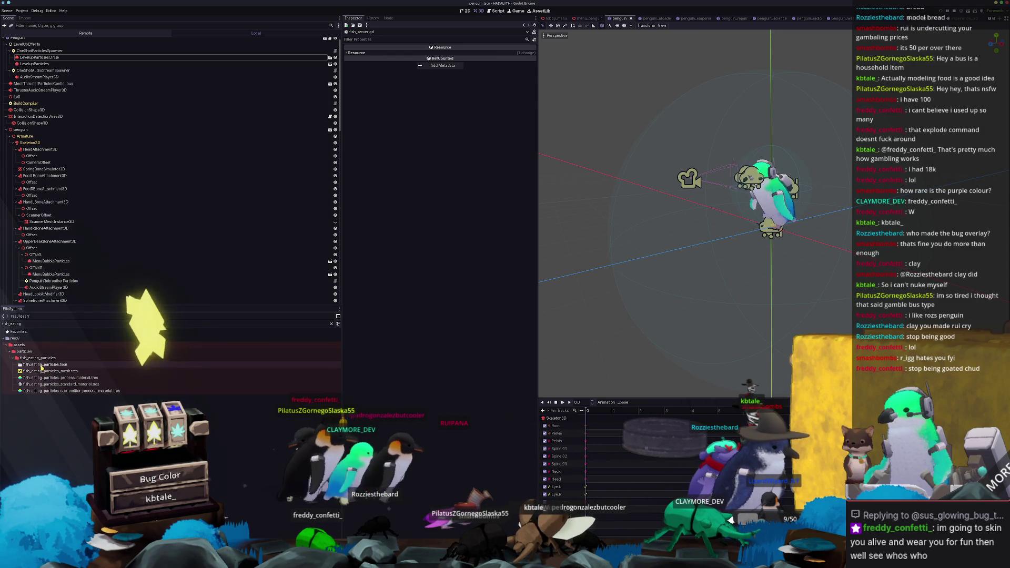
drag(44, 364, 38, 54)
drag(40, 49, 41, 52)
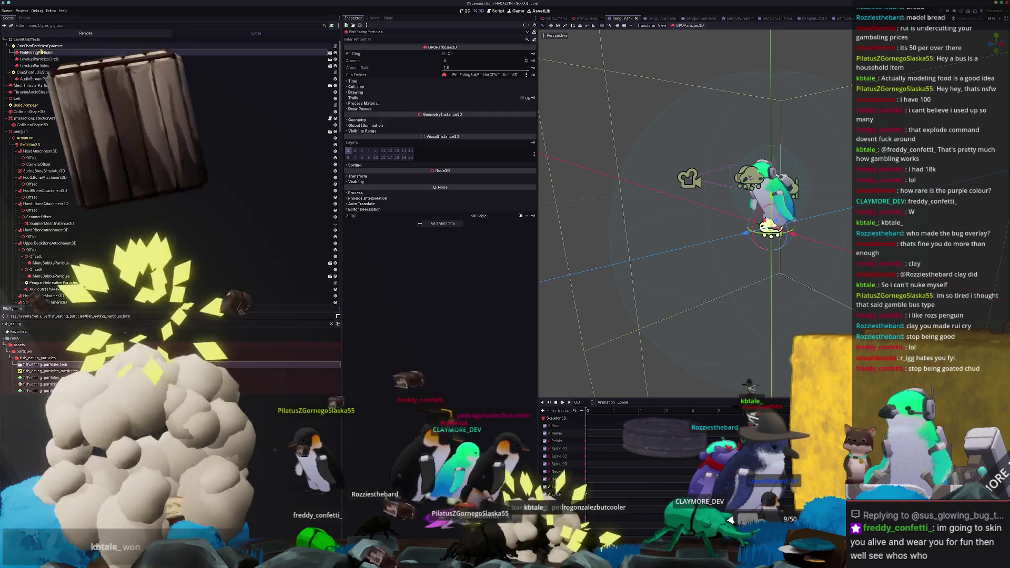
Step: Fire FishEatingParticles, set its Transform scale to 0.5, and replay the burst
click(443, 53)
scroll(694, 210, down, 3)
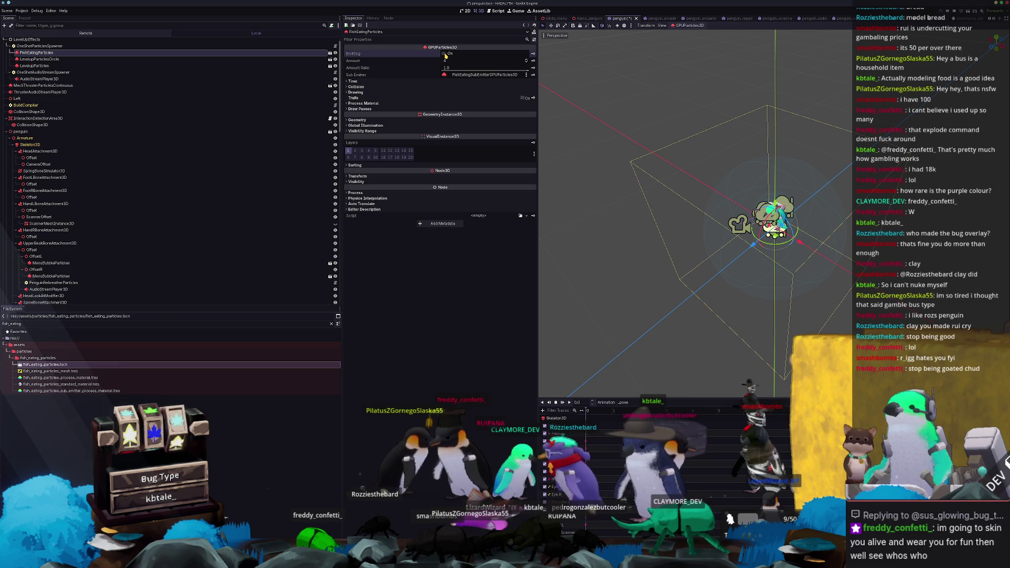
click(358, 176)
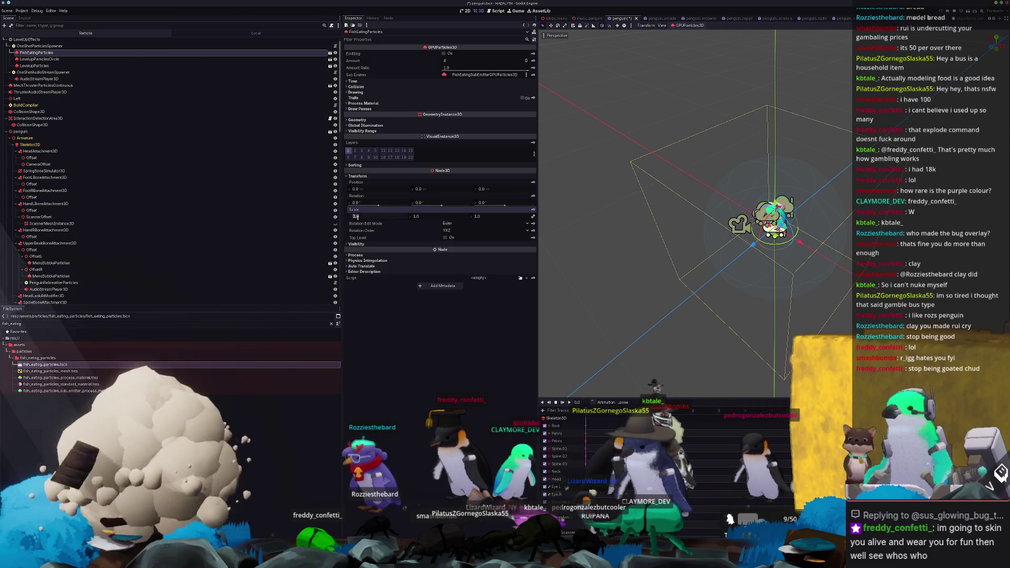
text(5)
key(Return)
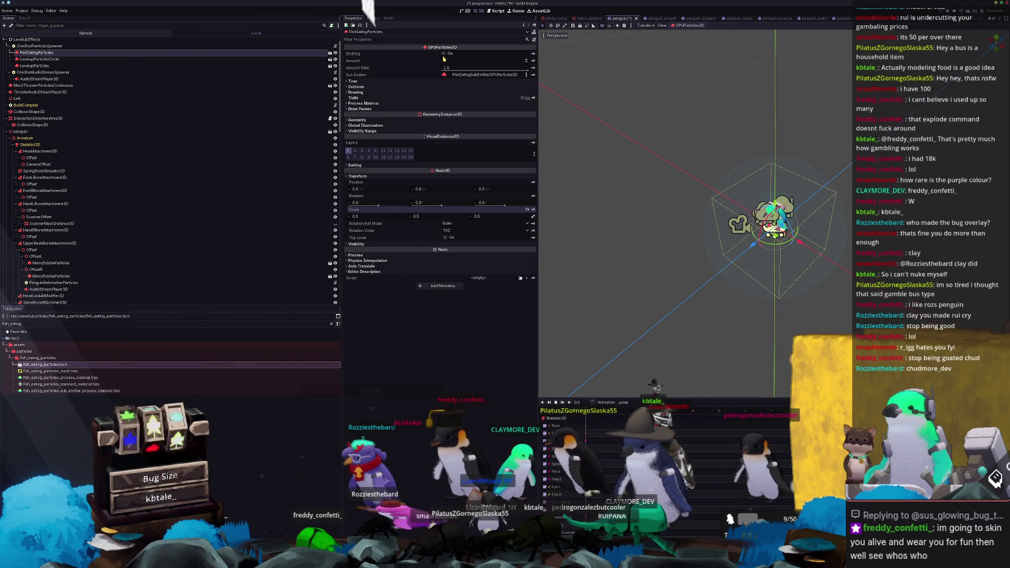
click(443, 54)
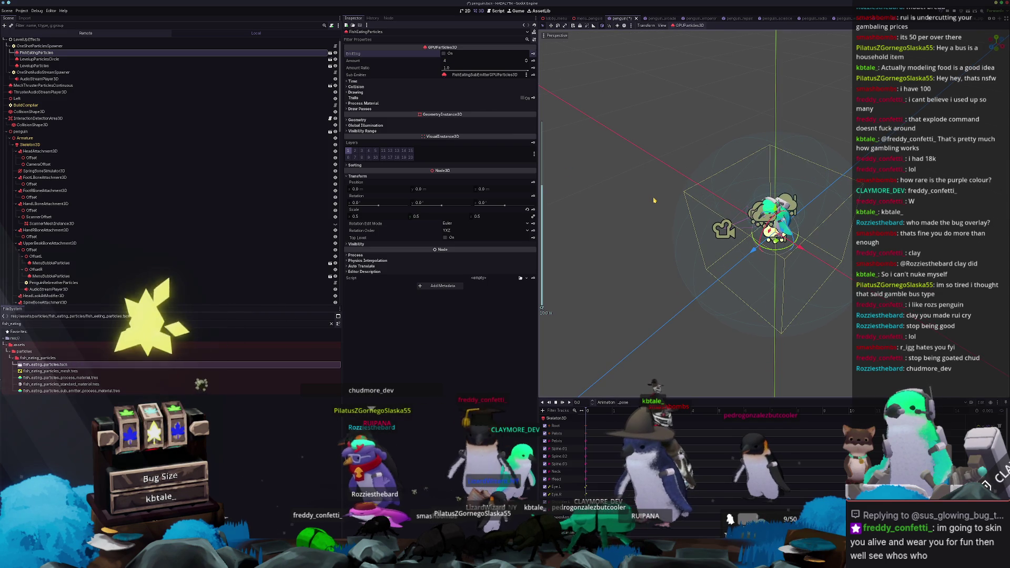
Step: Save the penguin scene, review the particles' Time settings, and select all three particle nodes
key(ctrl+s)
scroll(637, 195, up, 2)
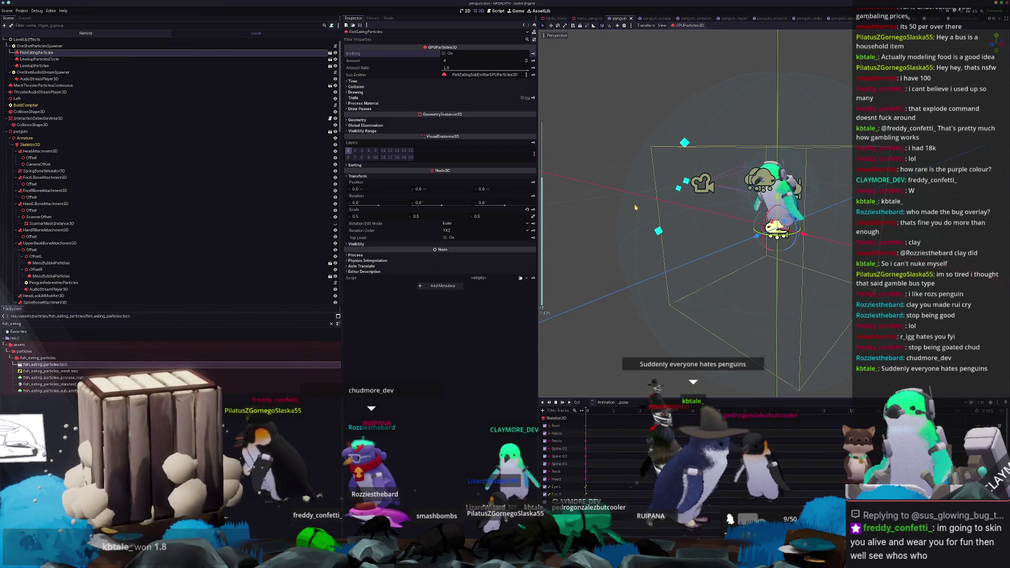
click(401, 82)
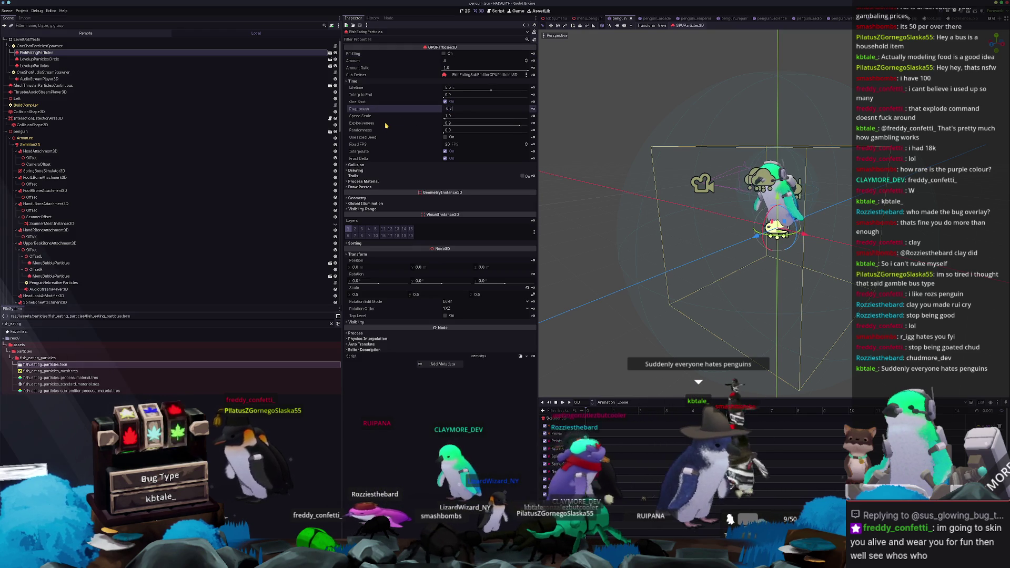
key(ctrl+s)
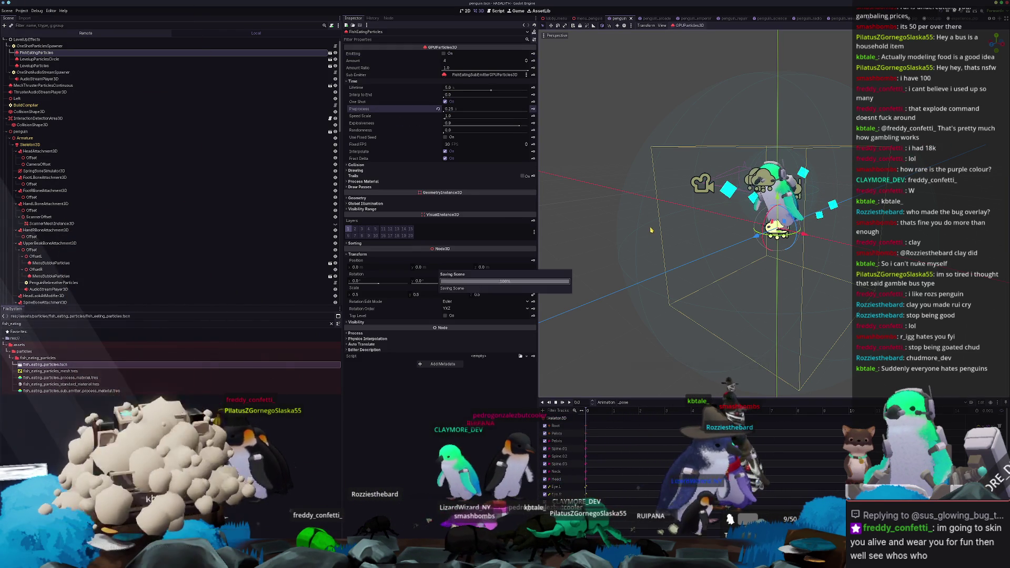
shift+click(49, 66)
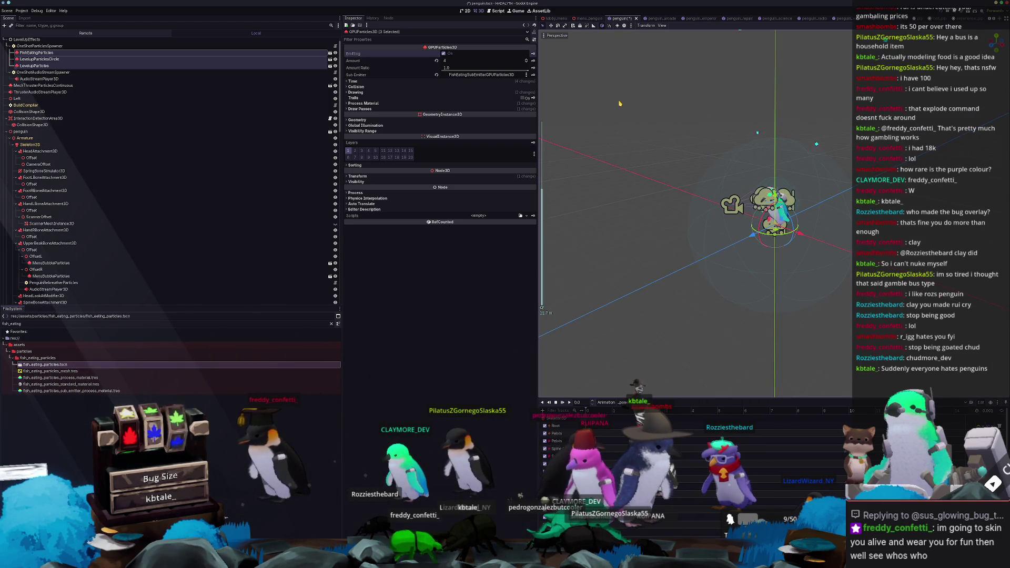
Step: Inspect LevelupParticlesCircle, then LevelupParticles, to compare their particle settings
click(59, 59)
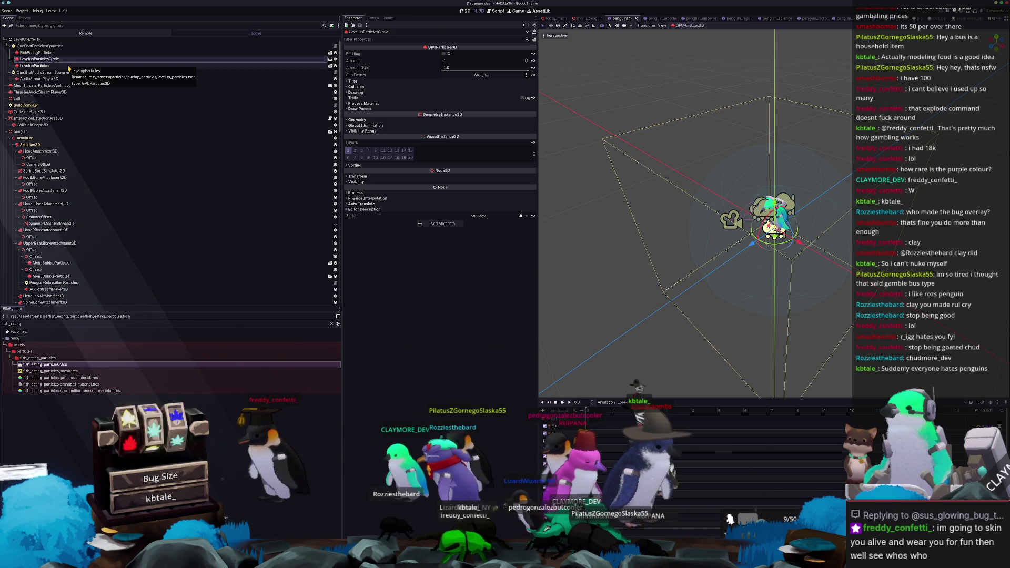
click(68, 67)
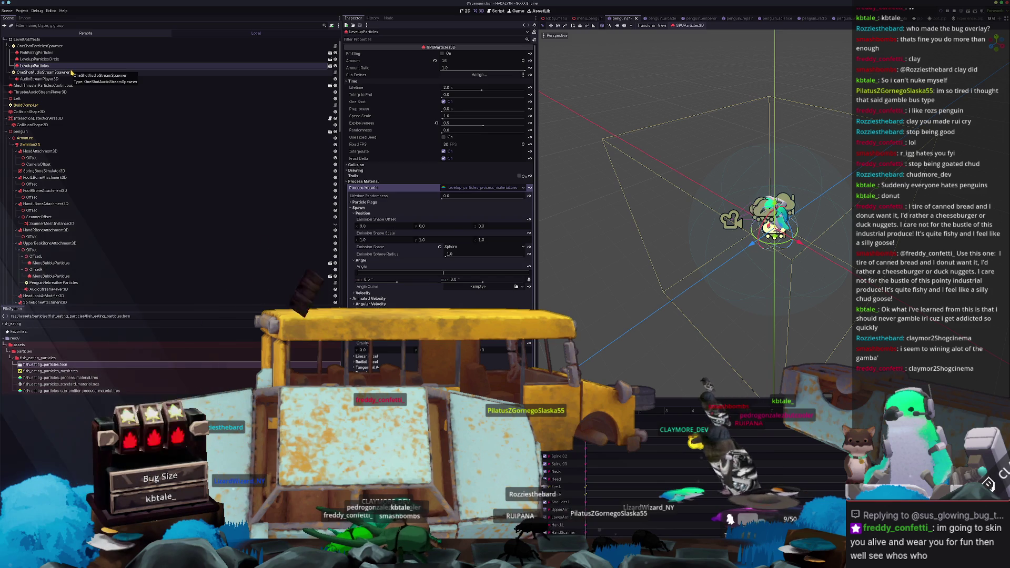
Step: Select the three particle nodes, save the penguin scene, and inspect FishEatingParticles
shift+click(38, 54)
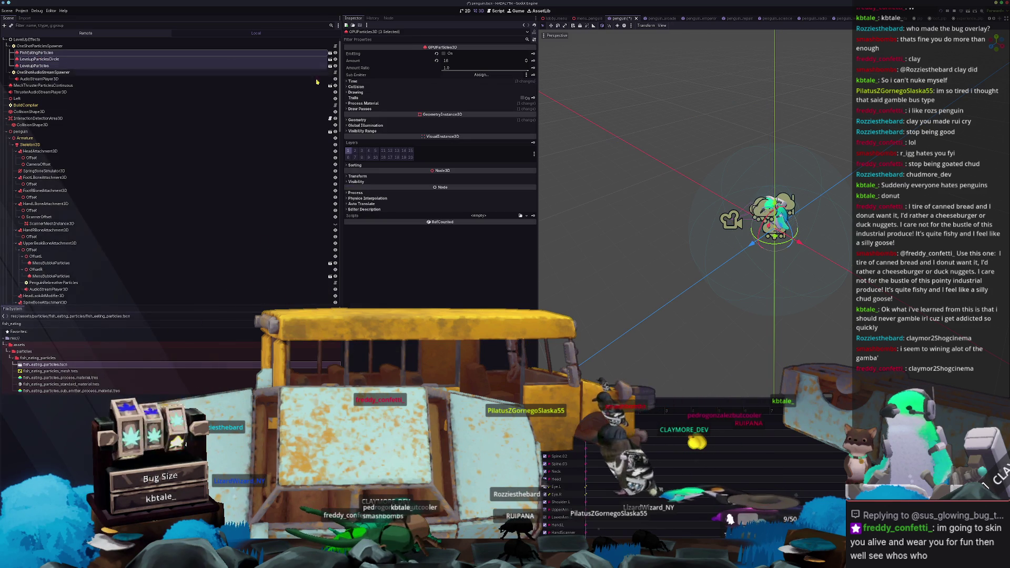
key(ctrl+s)
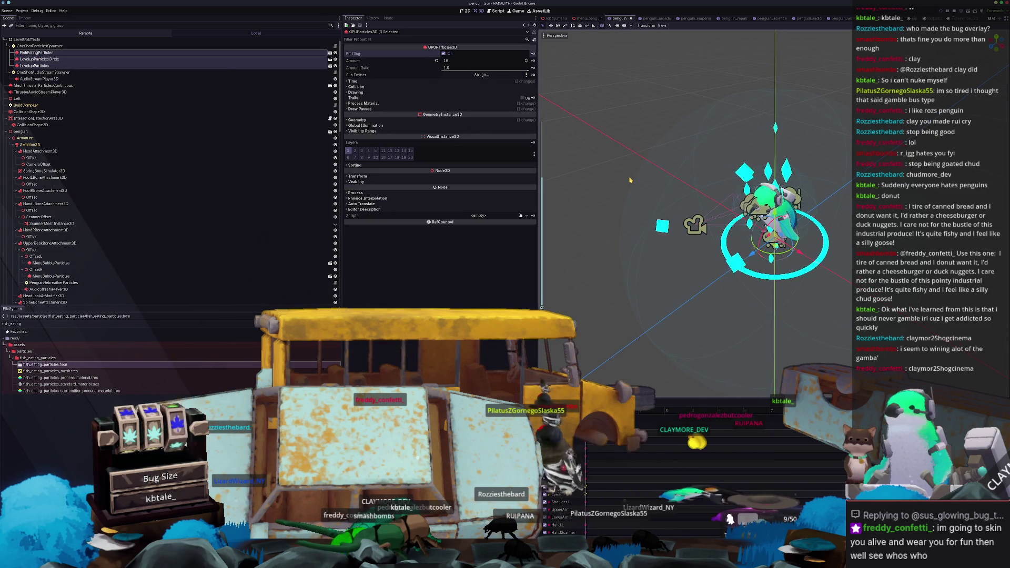
click(120, 58)
click(120, 54)
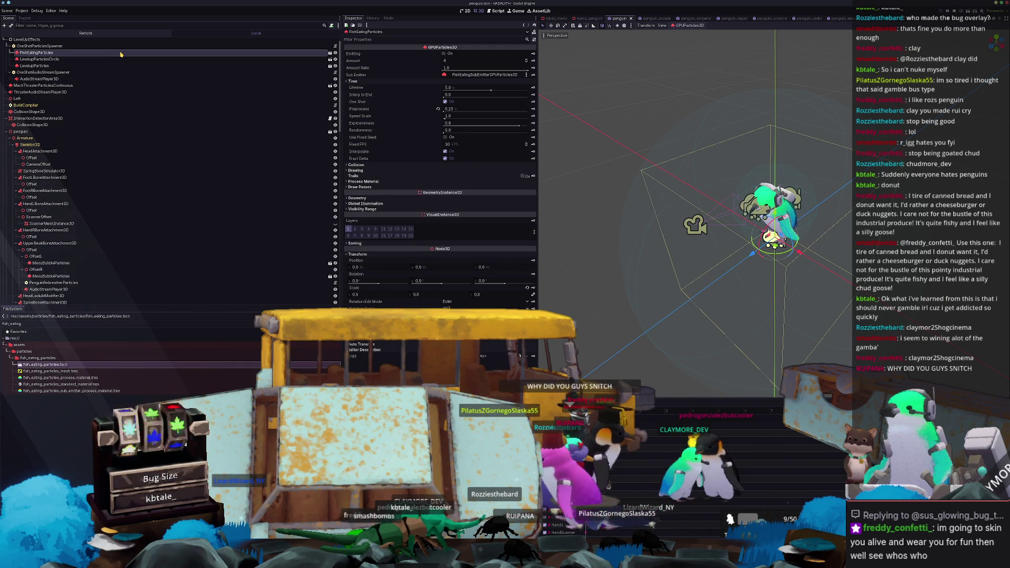
Step: Try Make Local on FishEatingParticles, look at its sub-emitter, then undo to keep it instanced
right_click(120, 54)
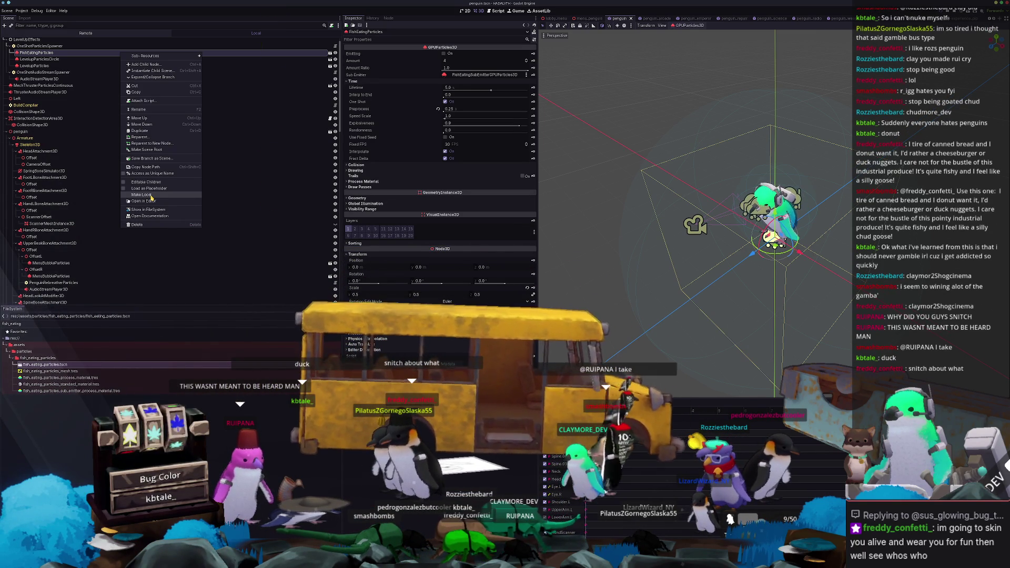
click(151, 195)
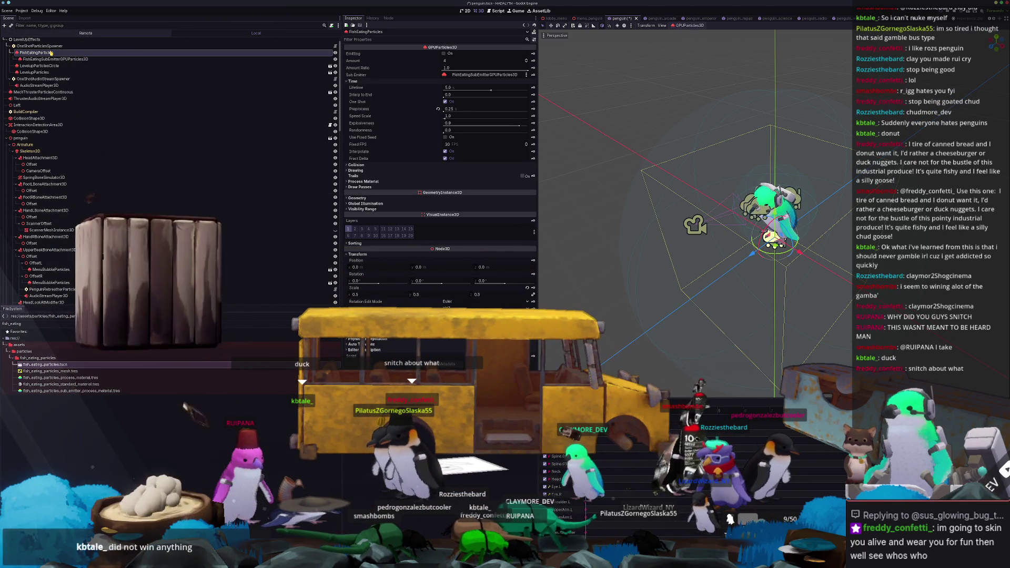
right_click(52, 52)
click(40, 59)
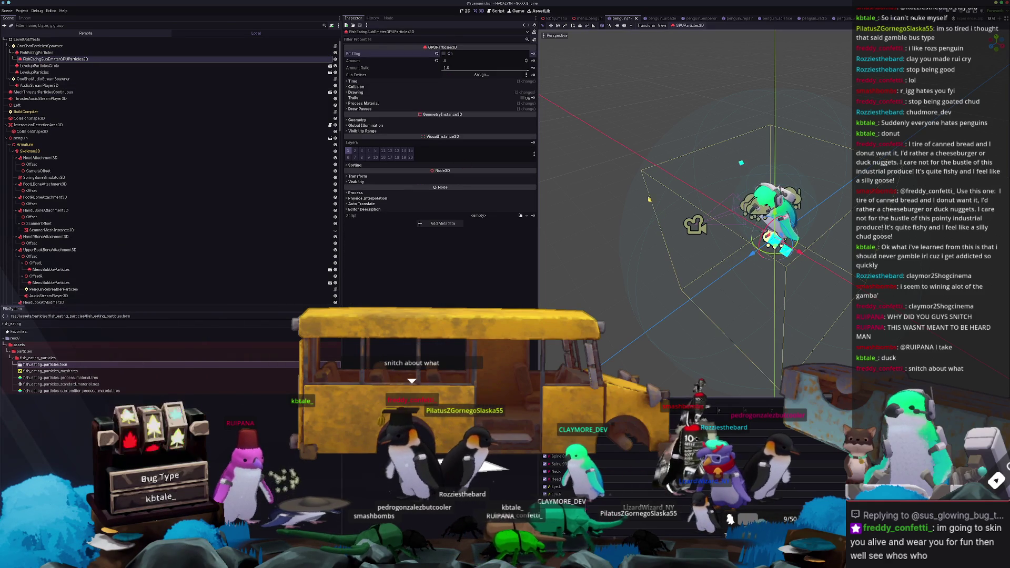
key(ctrl+z)
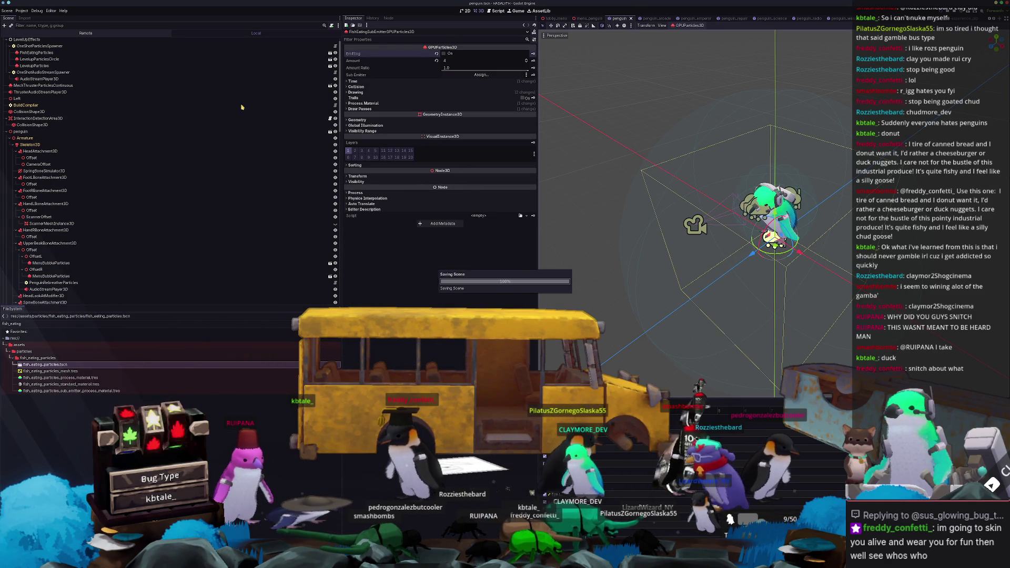
click(253, 53)
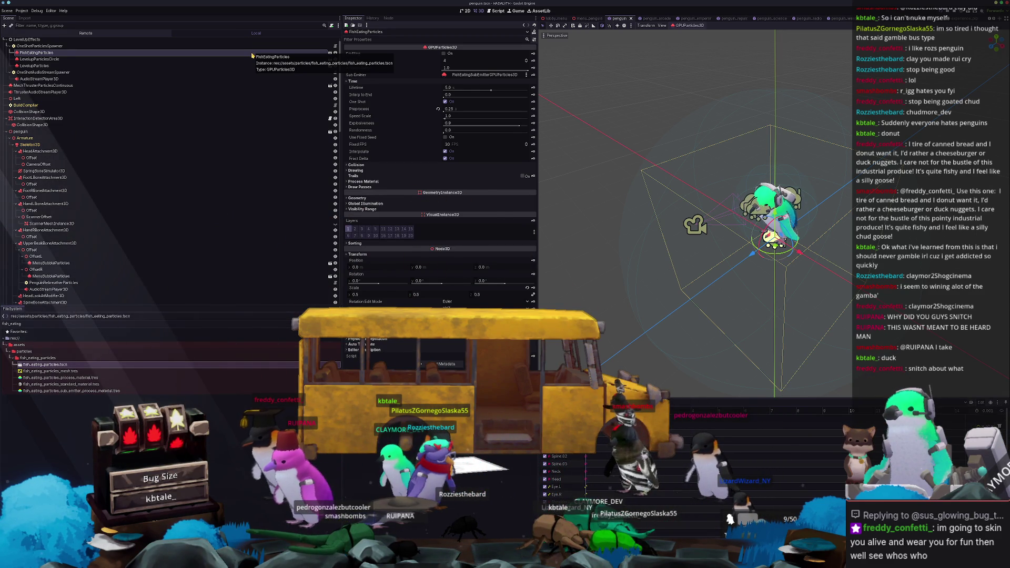
Step: Make FishEatingParticles local and give its first draw pass a new SphereMesh
right_click(252, 55)
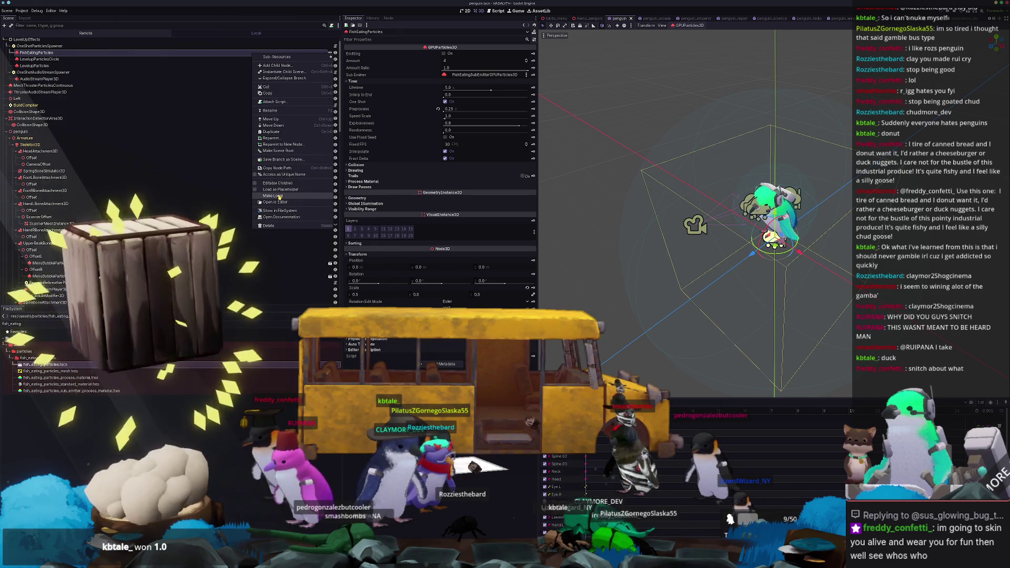
click(288, 197)
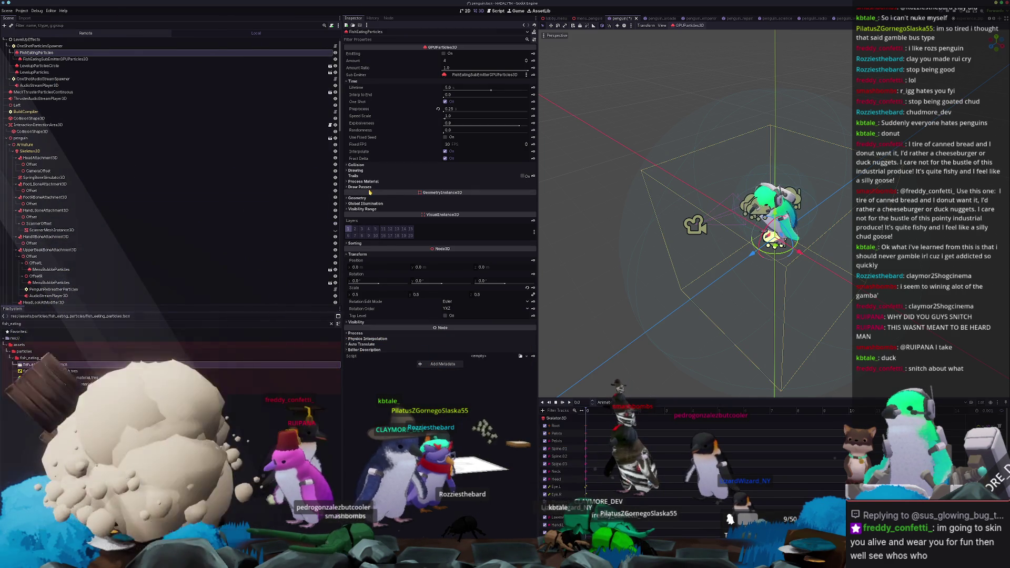
click(360, 186)
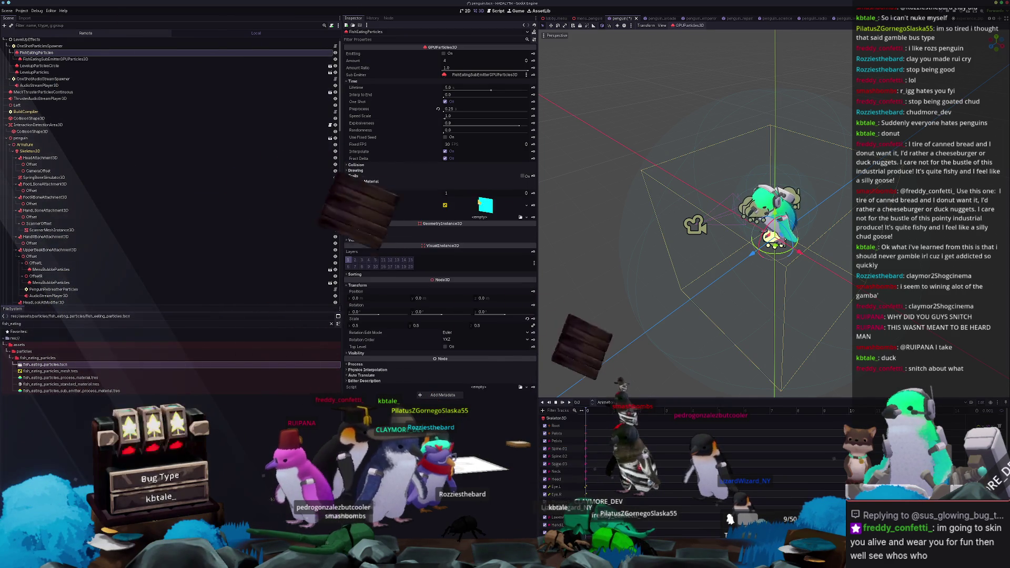
click(525, 206)
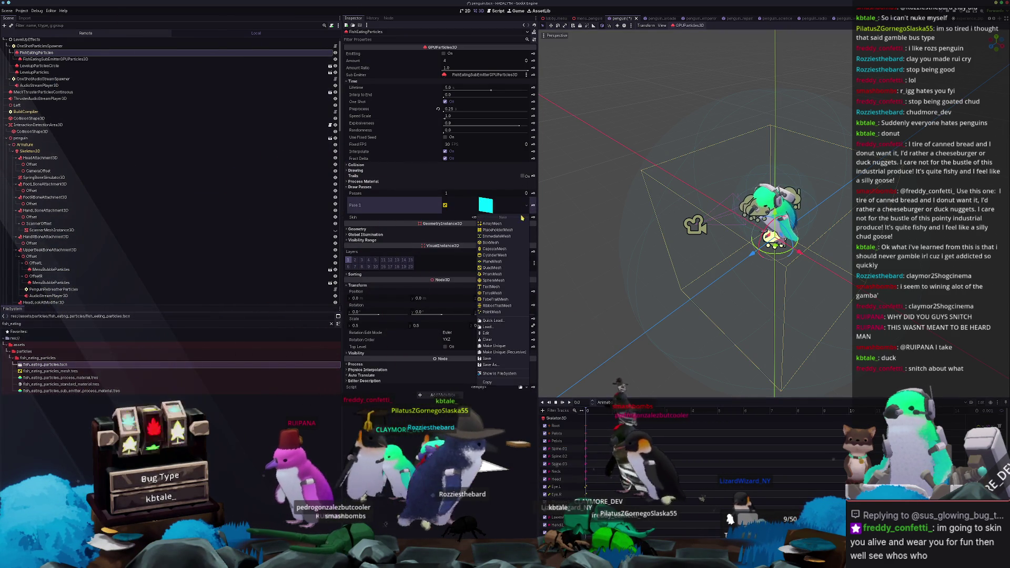
click(493, 280)
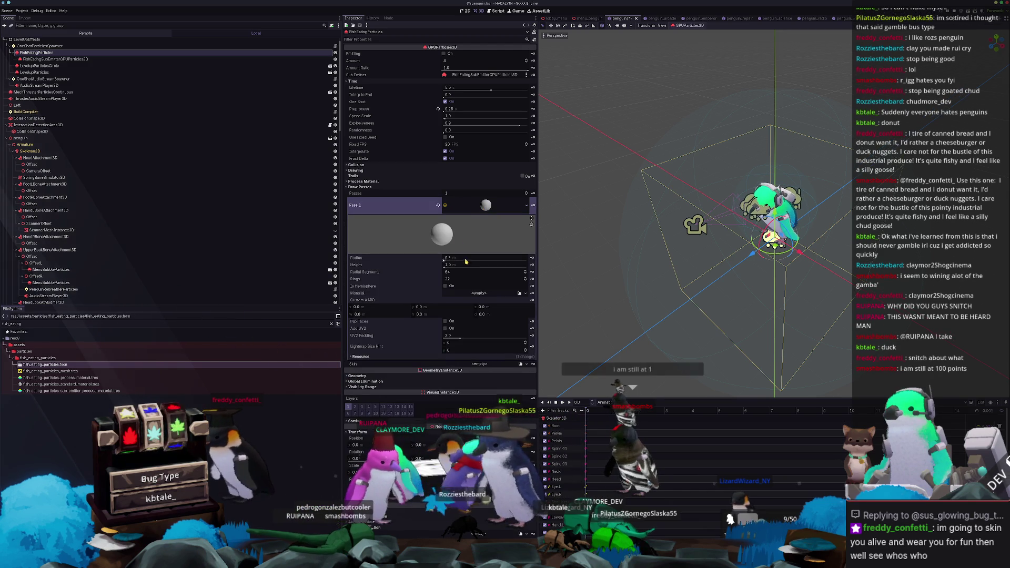
Step: Shape the sphere into a low-poly diamond of height 2.0 and preview emission in front view
mouse_move(460, 278)
mouse_down()
mouse_move(432, 278)
mouse_move(434, 268)
mouse_up()
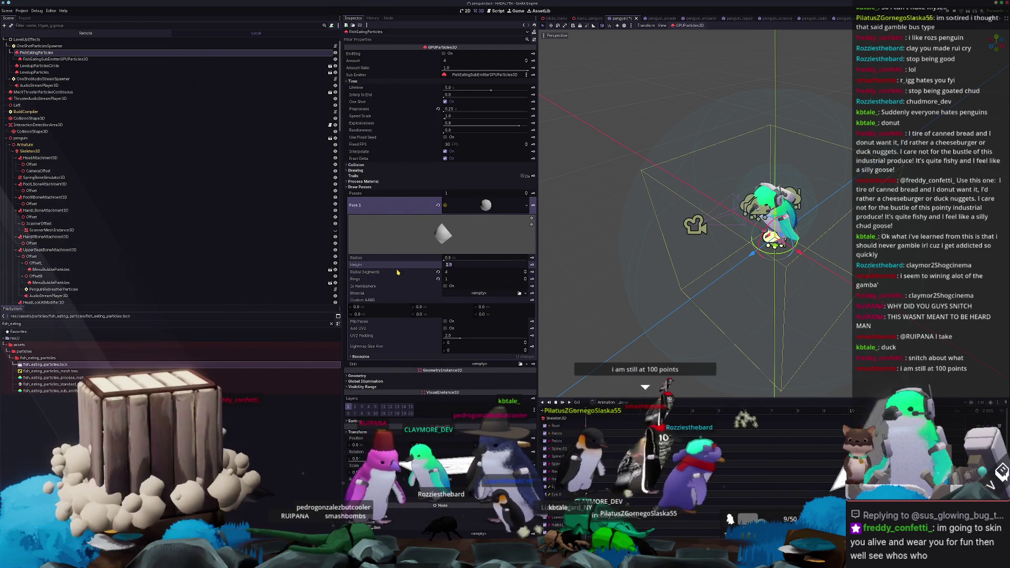
text(2)
key(Return)
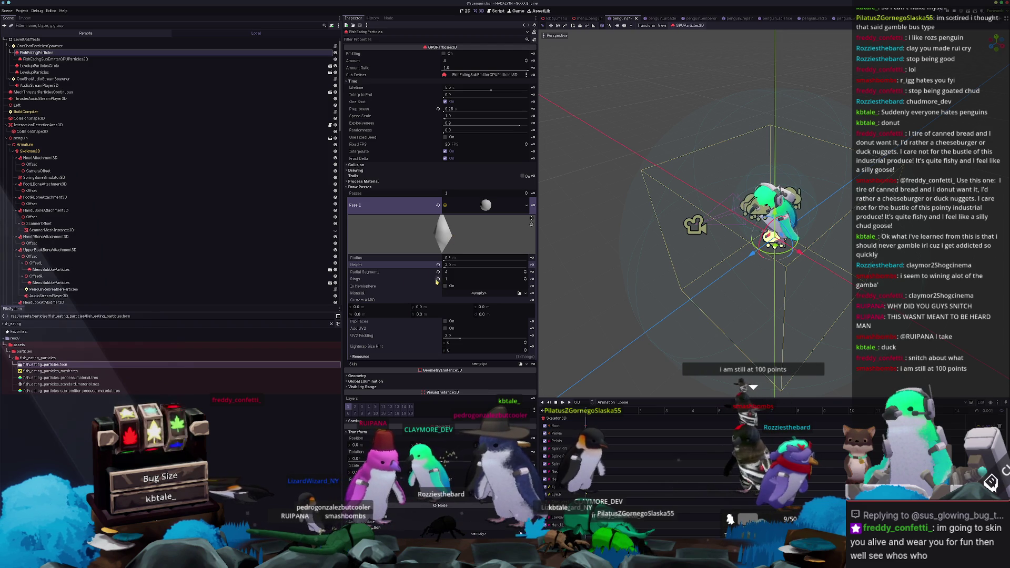
click(479, 210)
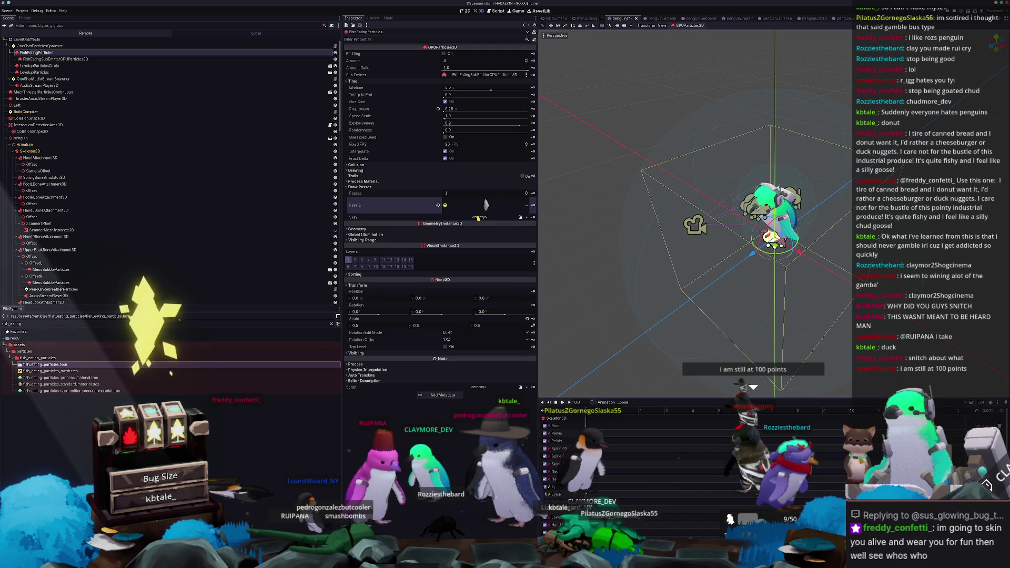
click(443, 53)
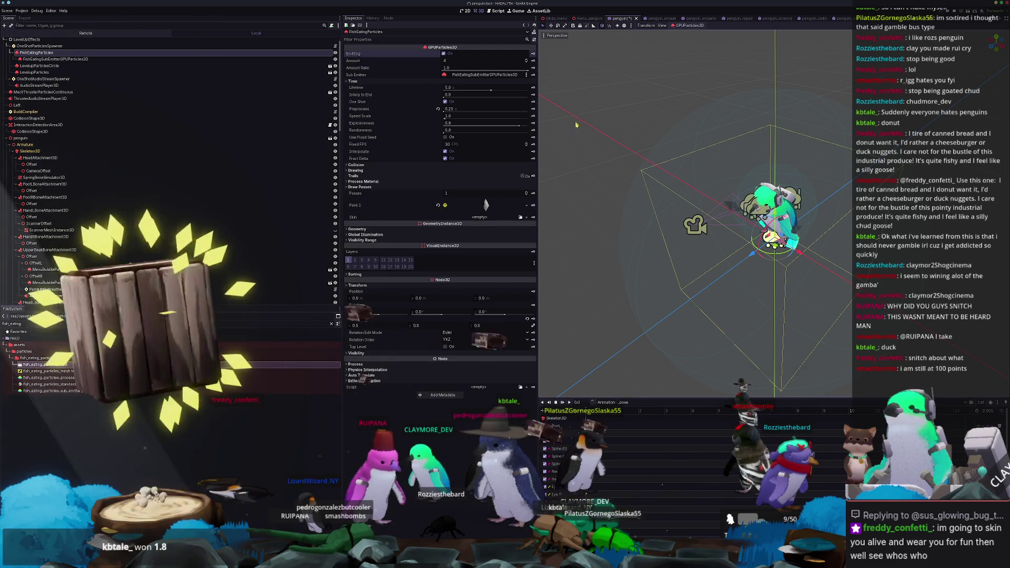
key(KP_1)
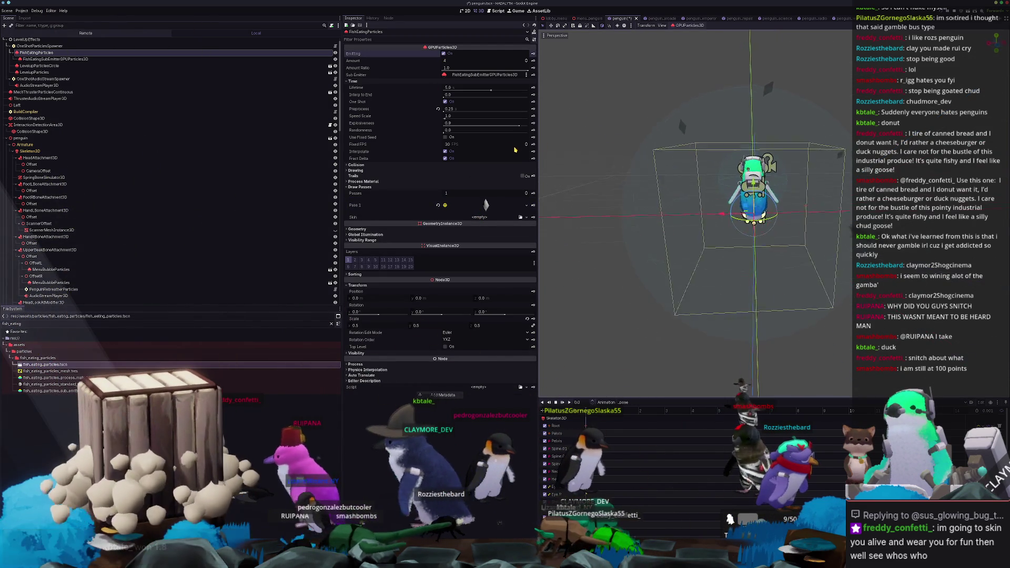
Step: Quick-load the cyan 'experience' material as FishEatingParticles' Geometry material override
click(362, 181)
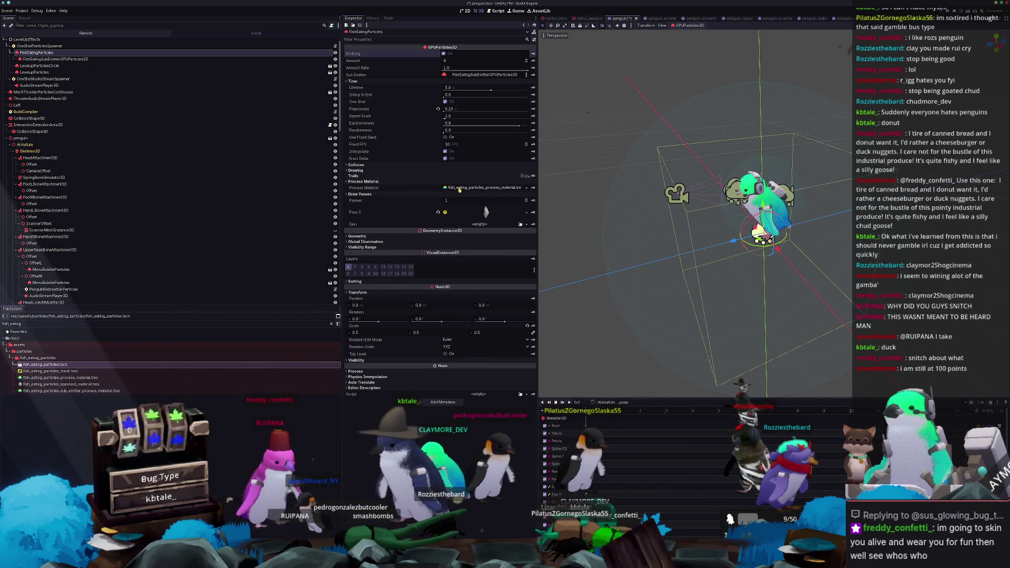
click(466, 211)
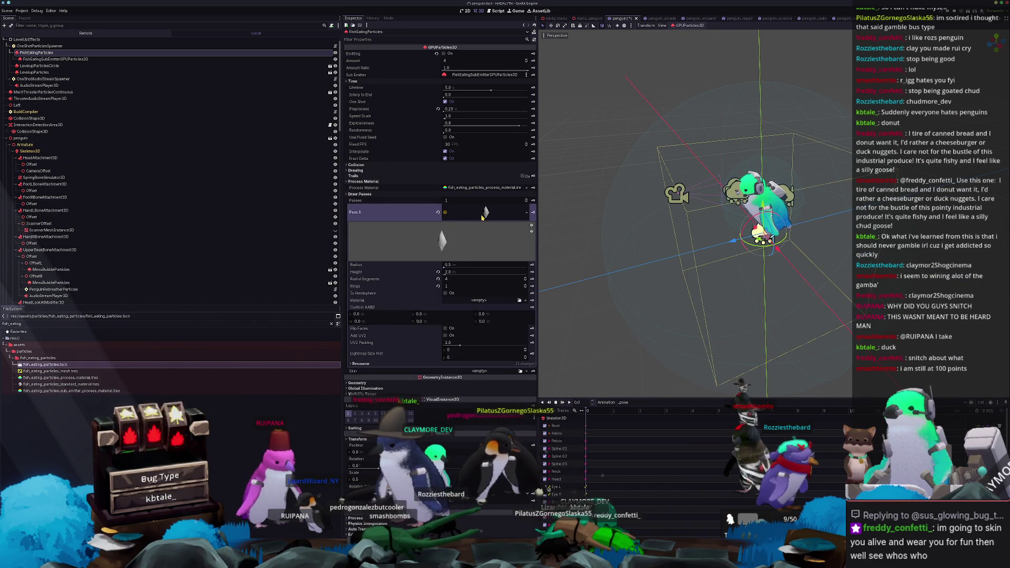
click(482, 216)
click(377, 237)
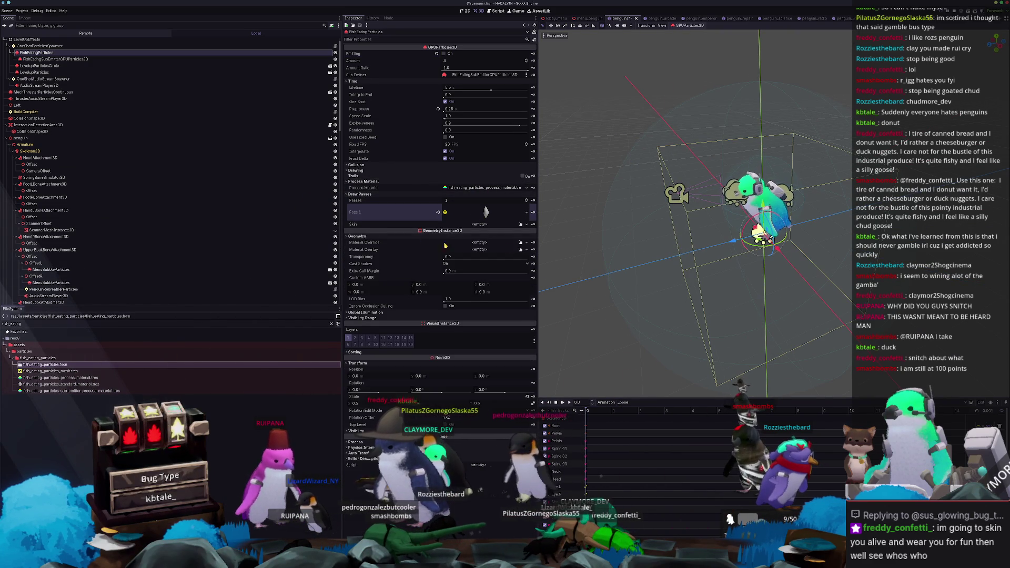
click(520, 244)
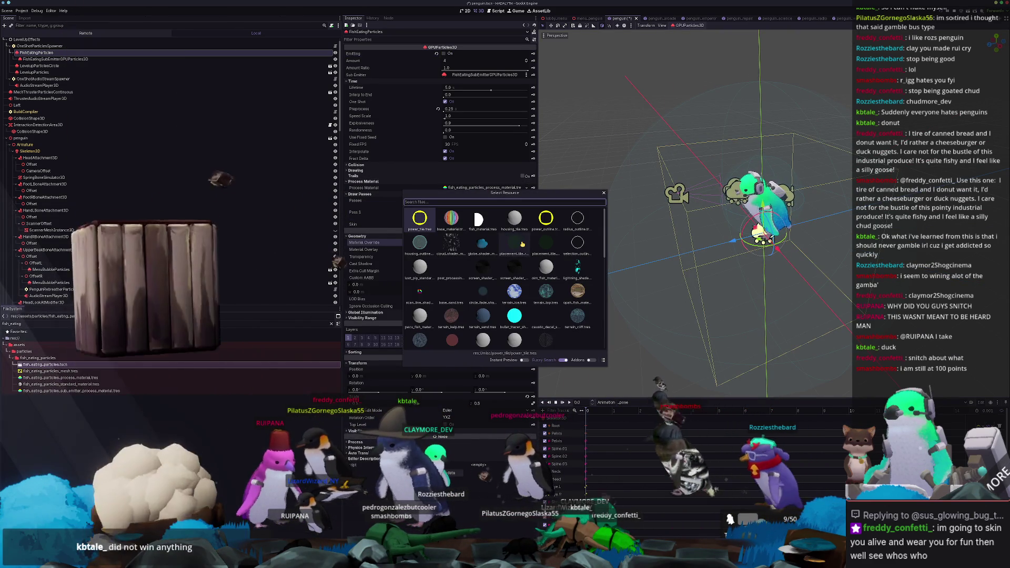
text(experience_pip)
key(Return)
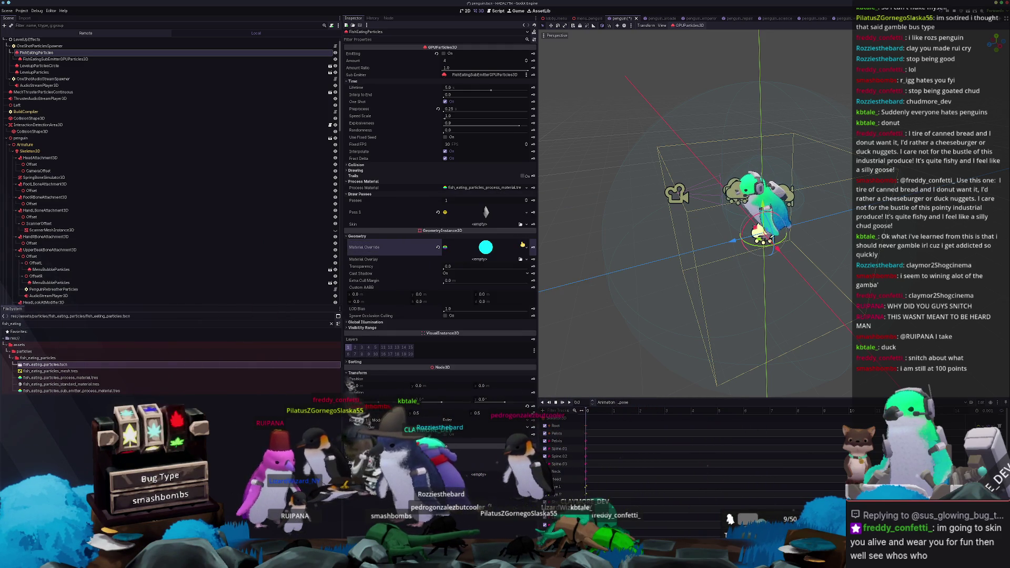
click(87, 60)
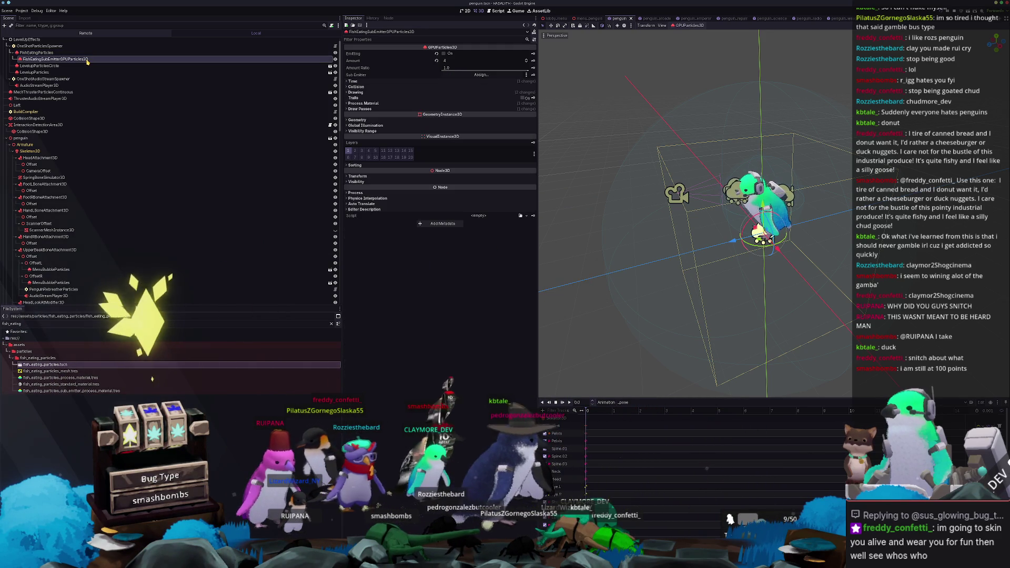
Step: Preview the sub-emitter, then delete the FishEatingSubEmitter node
click(443, 53)
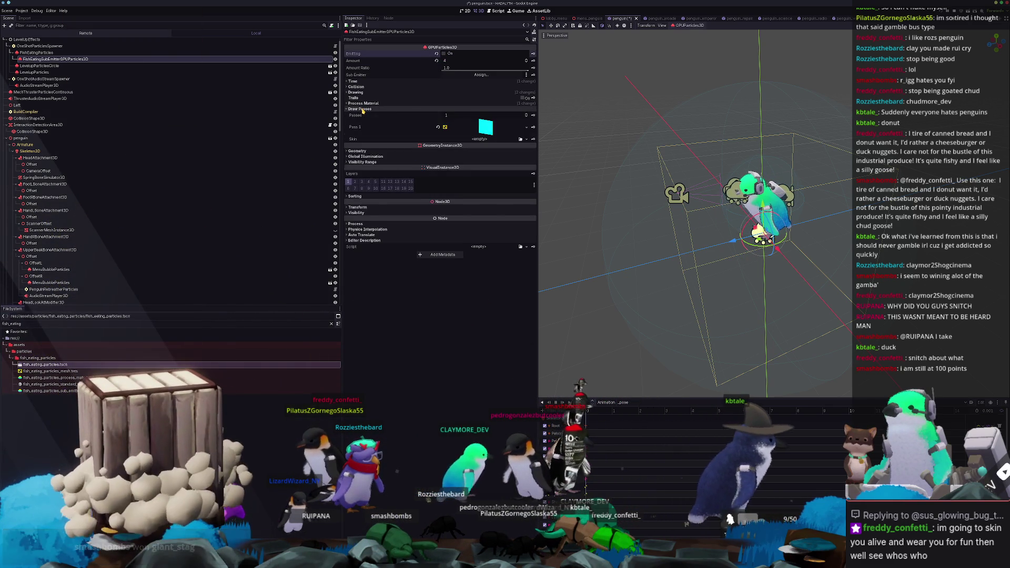
ctrl+click(91, 53)
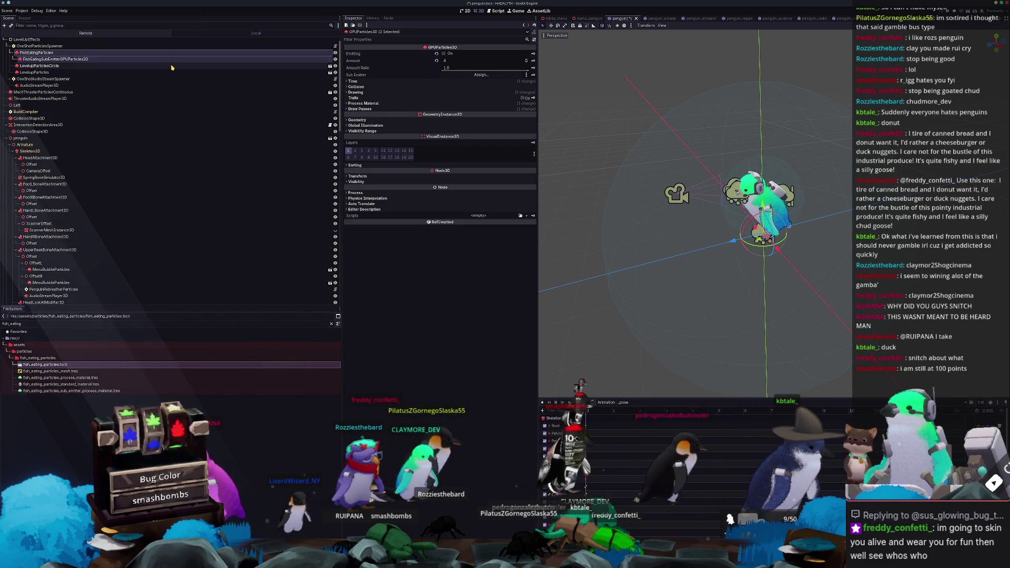
click(107, 59)
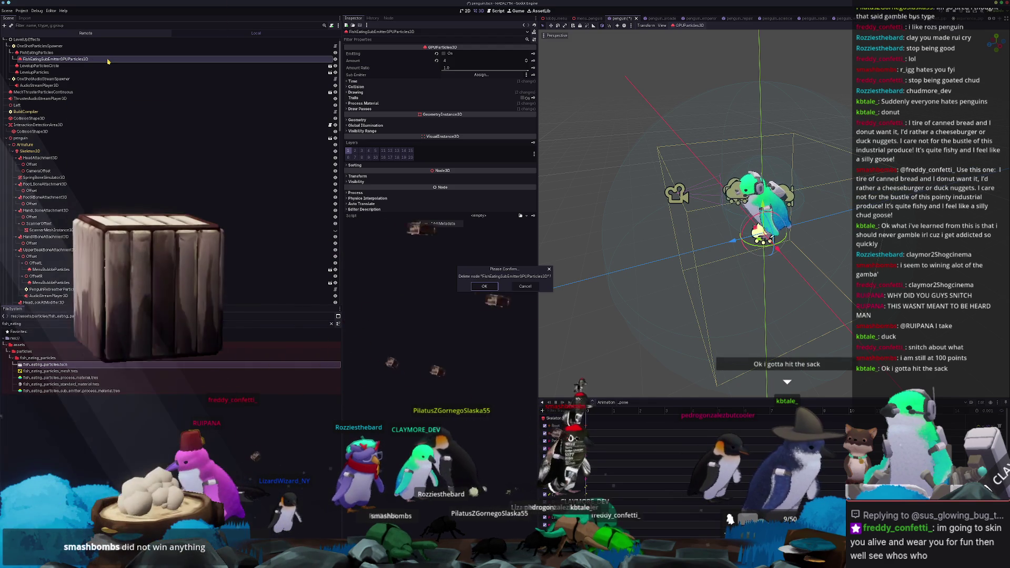
key(Delete)
Step: Rename FishEatingParticles to LevelupParticlesRadiant
click(53, 52)
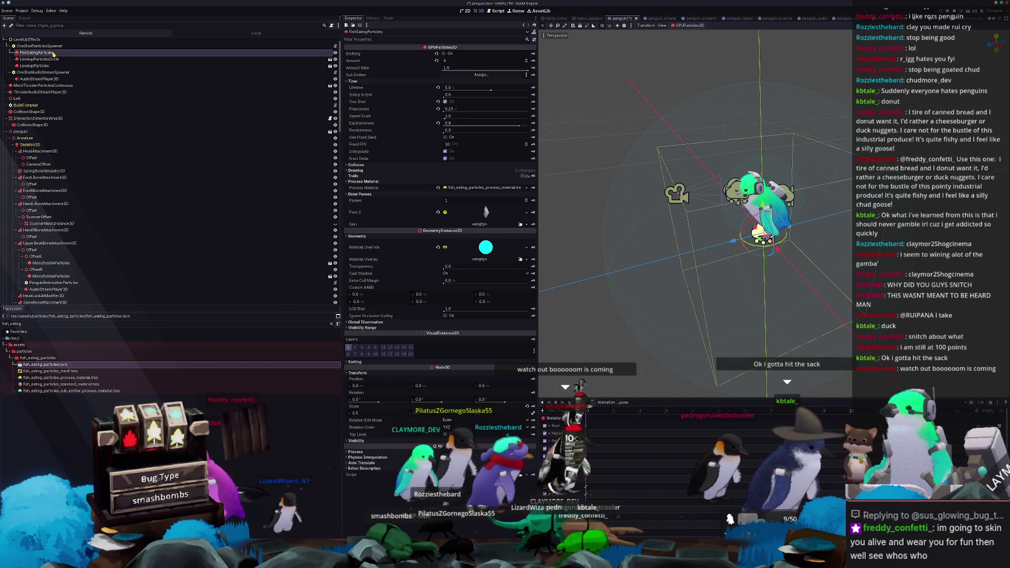
click(54, 53)
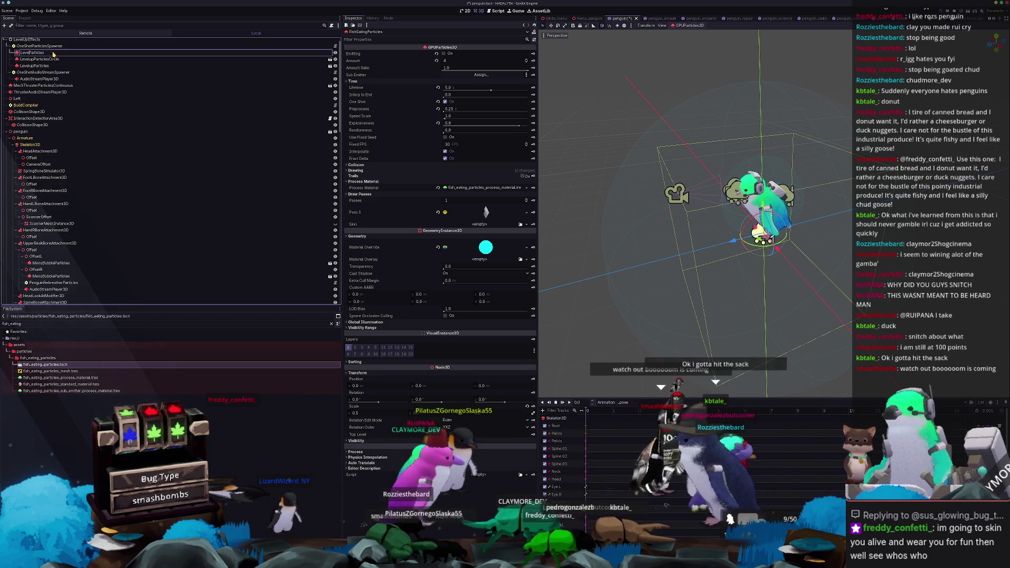
text(up)
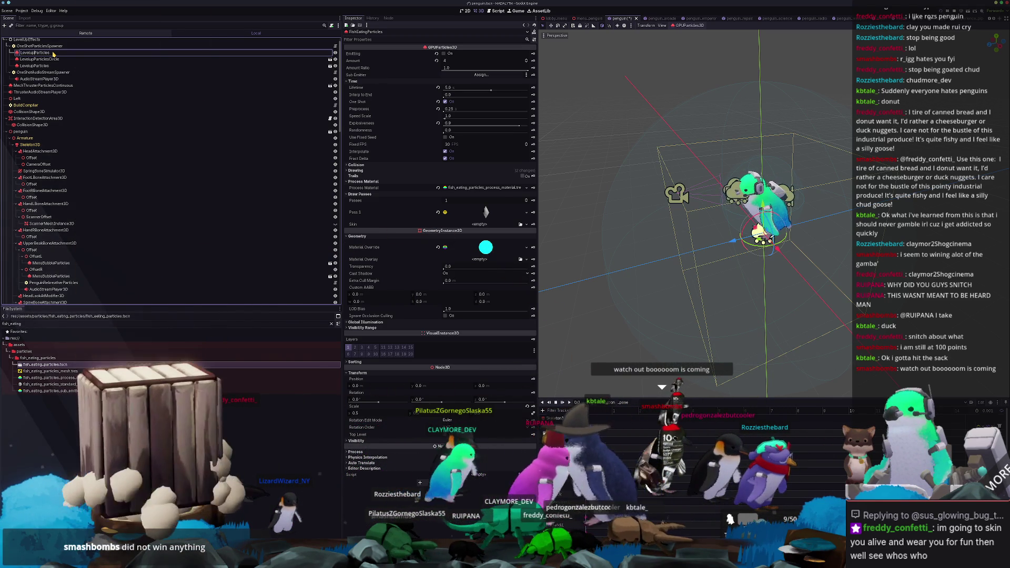
text(Ri)
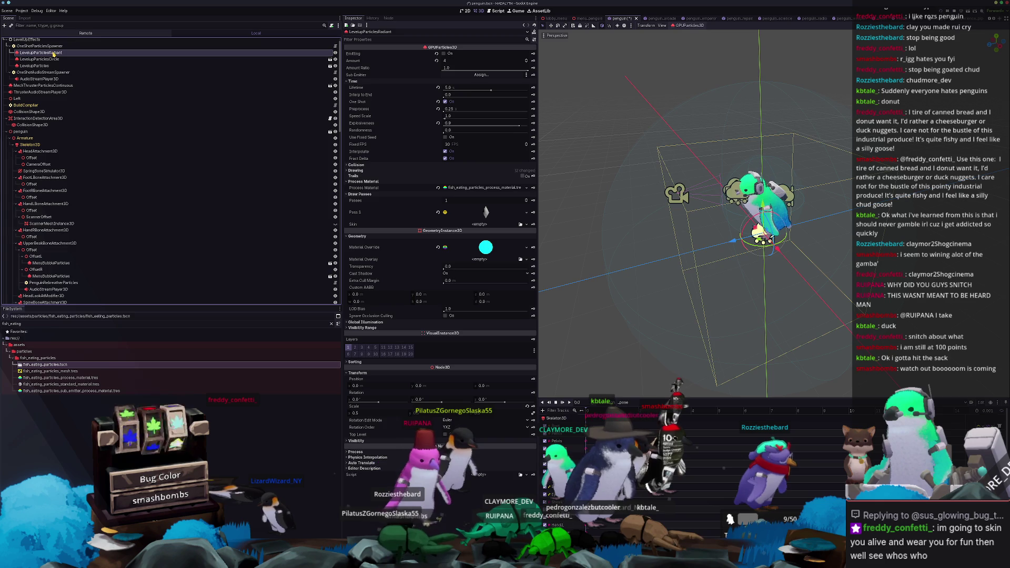
Step: Select all three level-up emitters, fire them together, and save the scene
shift+click(51, 66)
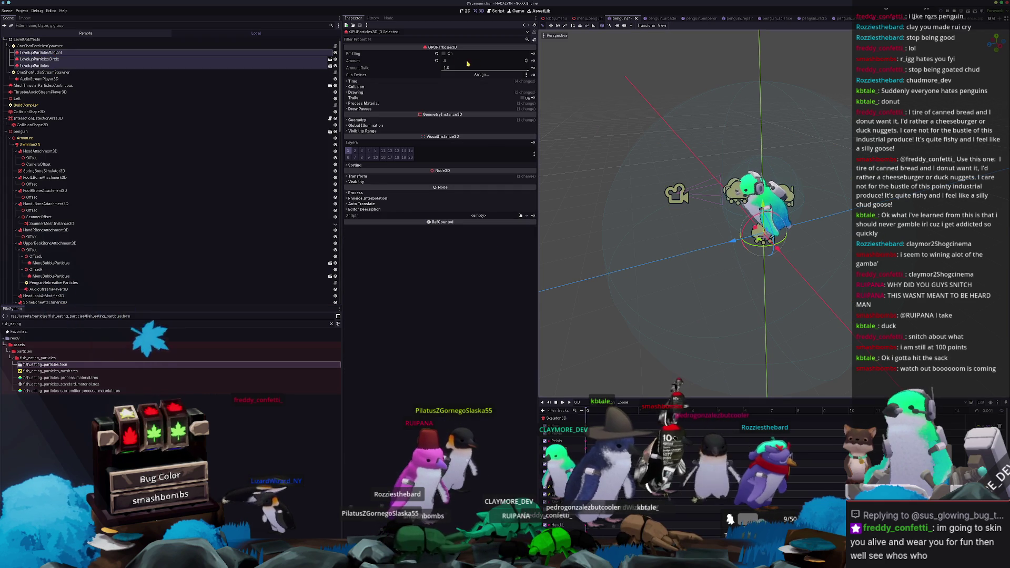
click(443, 53)
key(ctrl+s)
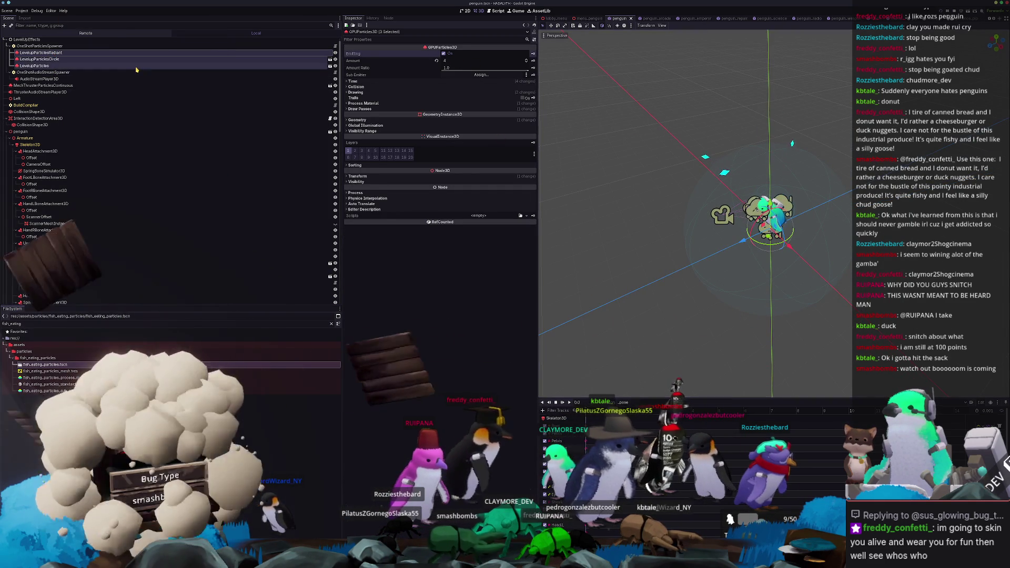
Step: Select LevelupParticlesRadiant, save, and make its process material unique (recursive)
click(166, 65)
click(169, 53)
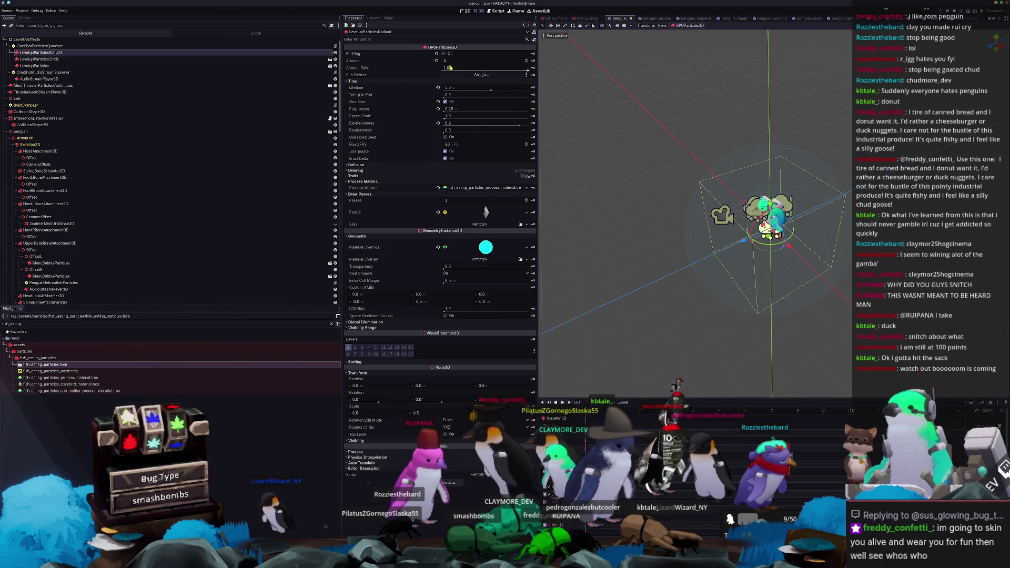
key(ctrl+s)
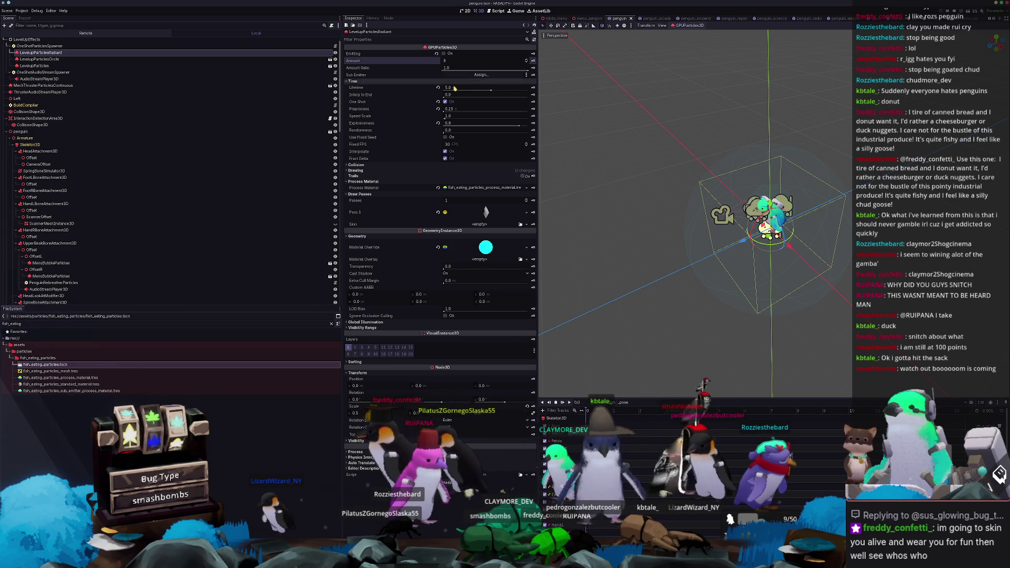
click(527, 188)
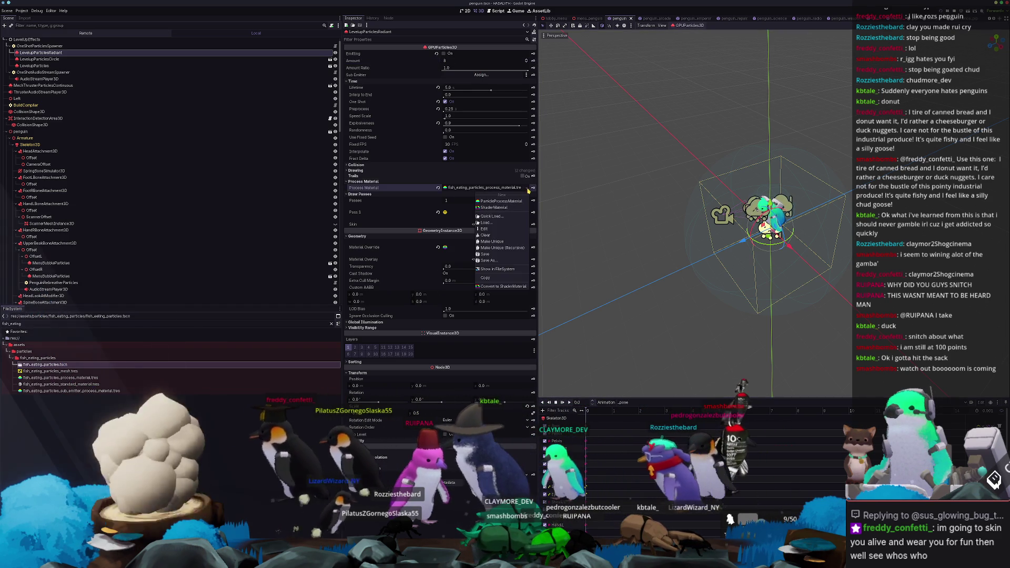
click(502, 248)
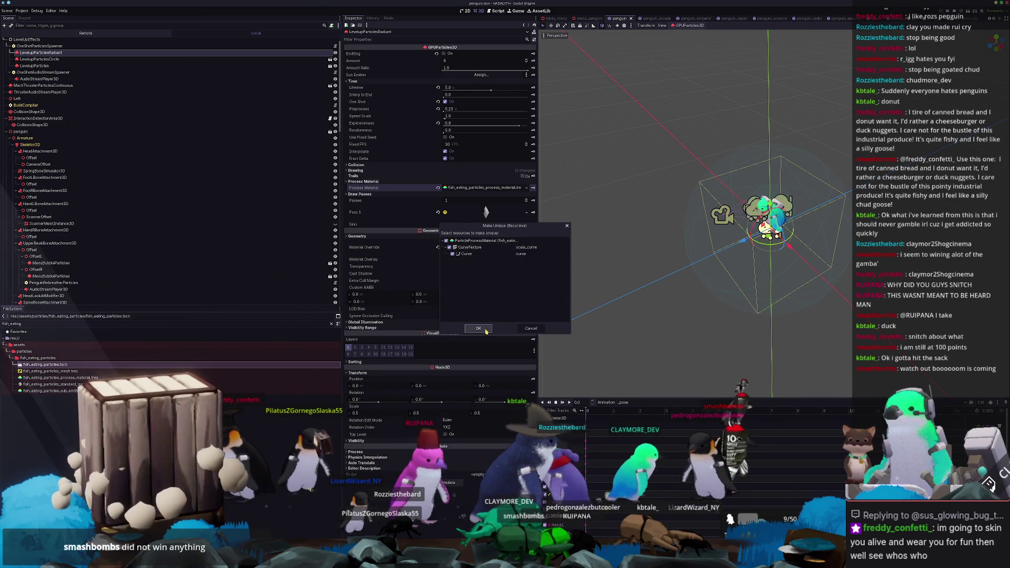
click(485, 188)
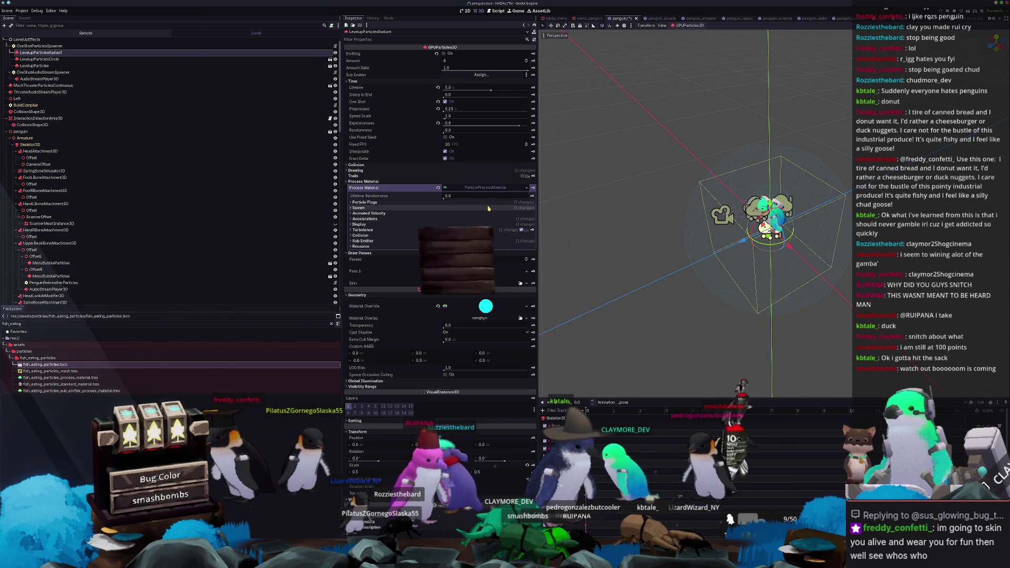
Step: Raise LevelupParticlesRadiant's particle amount to 12 and save the scene
click(364, 202)
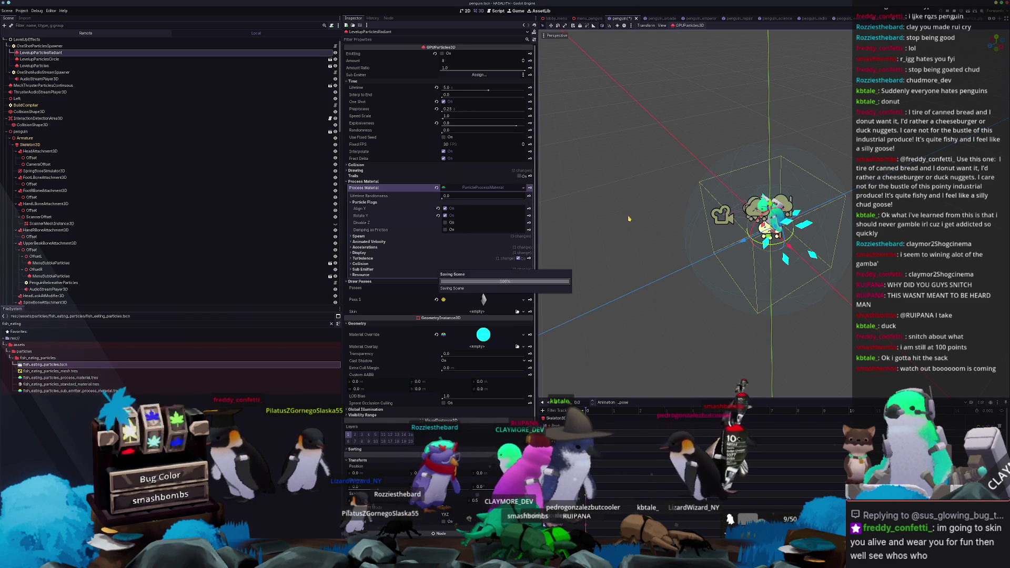
drag(629, 218, 636, 191)
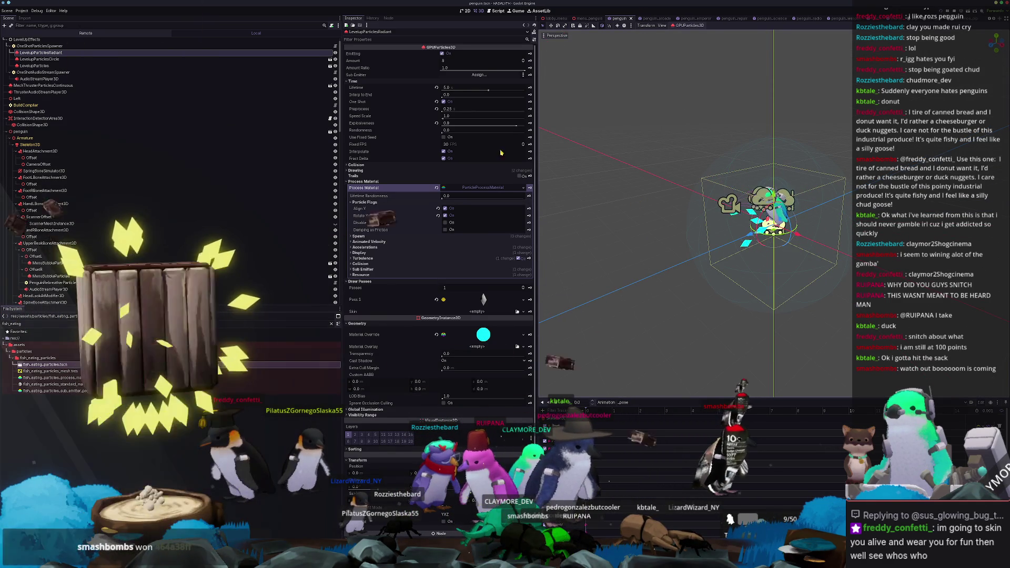
drag(444, 61, 445, 63)
key(ctrl+s)
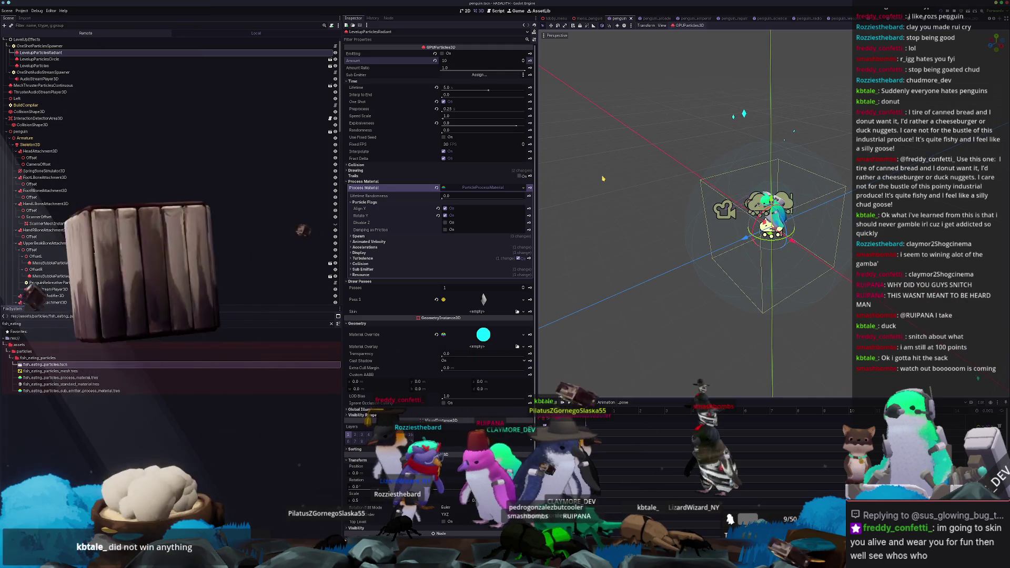
text(12)
key(Return)
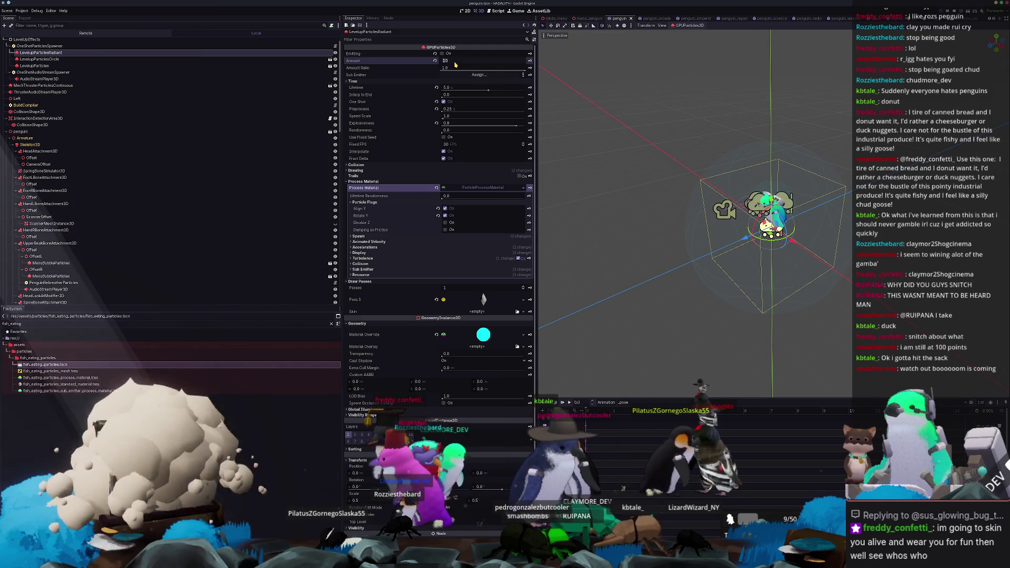
key(ctrl+s)
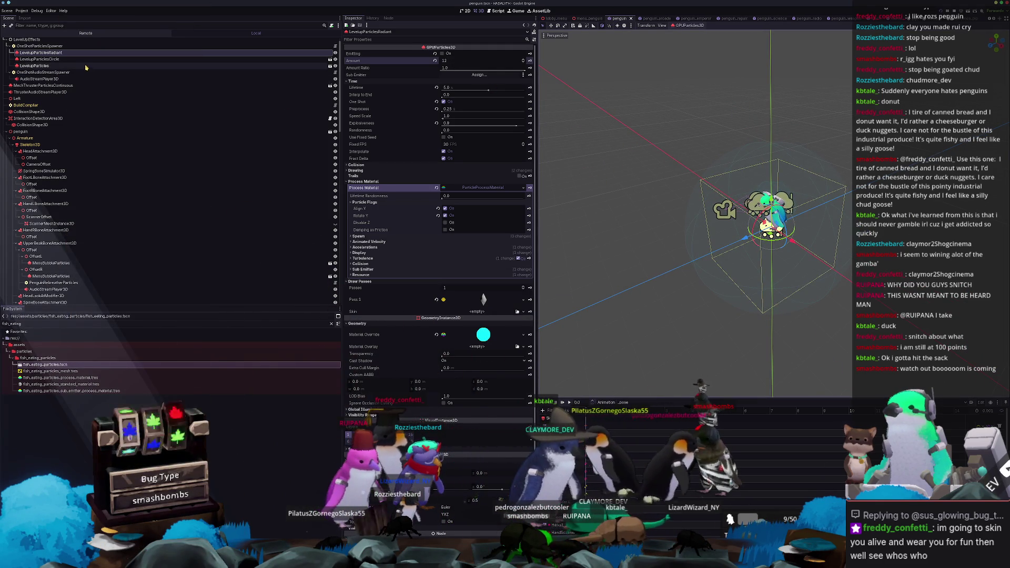
shift+click(121, 66)
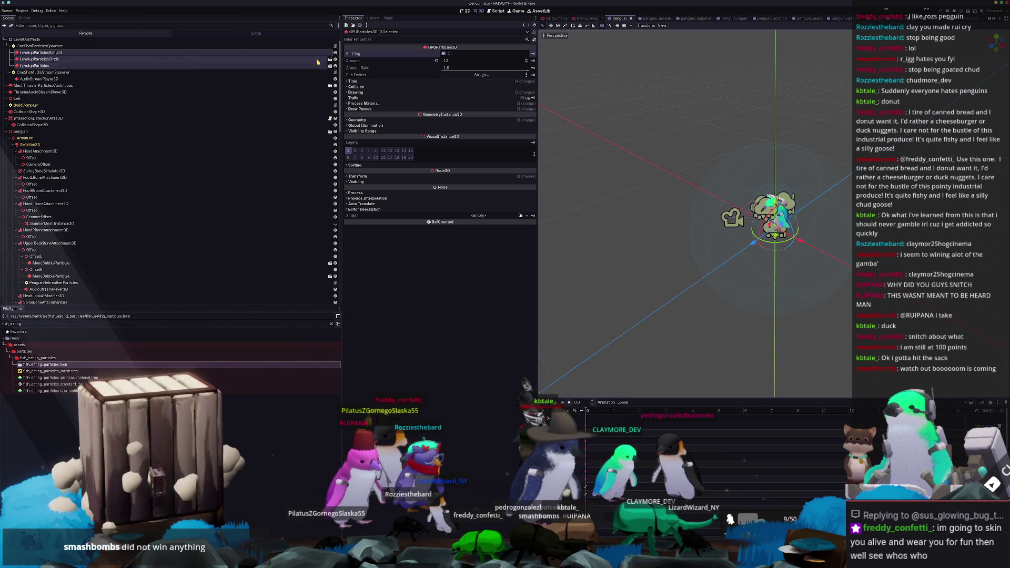
Step: Save LevelupParticlesRadiant as a scene in a new assets/particles/levelup_particles_radiant folder
click(143, 54)
right_click(163, 54)
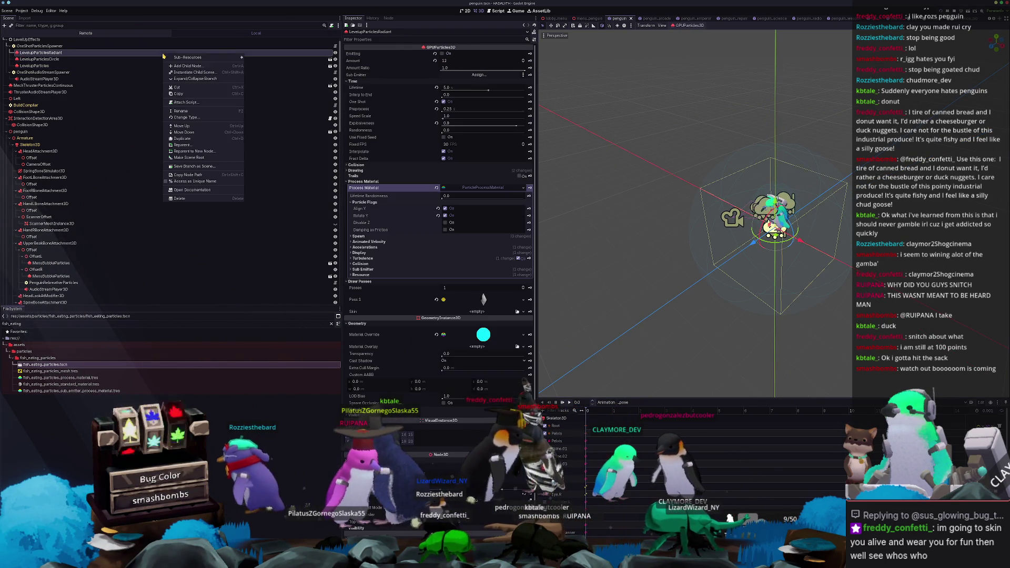
click(187, 166)
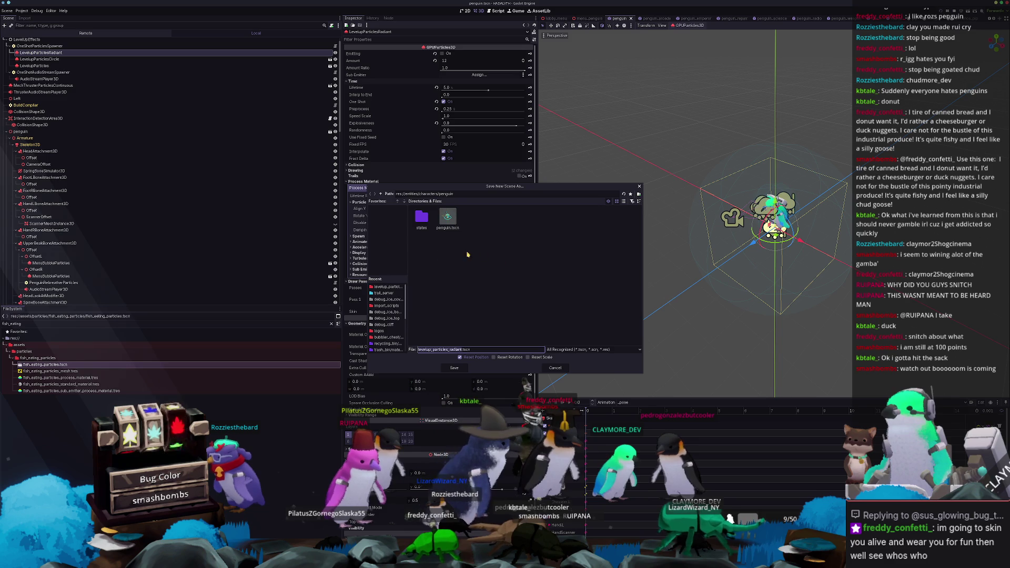
click(380, 193)
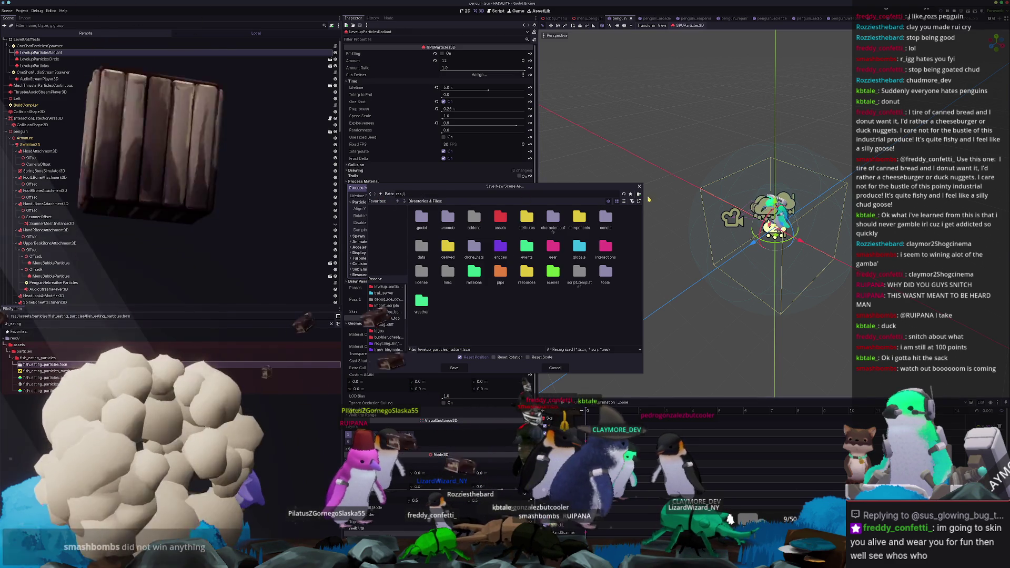
click(624, 201)
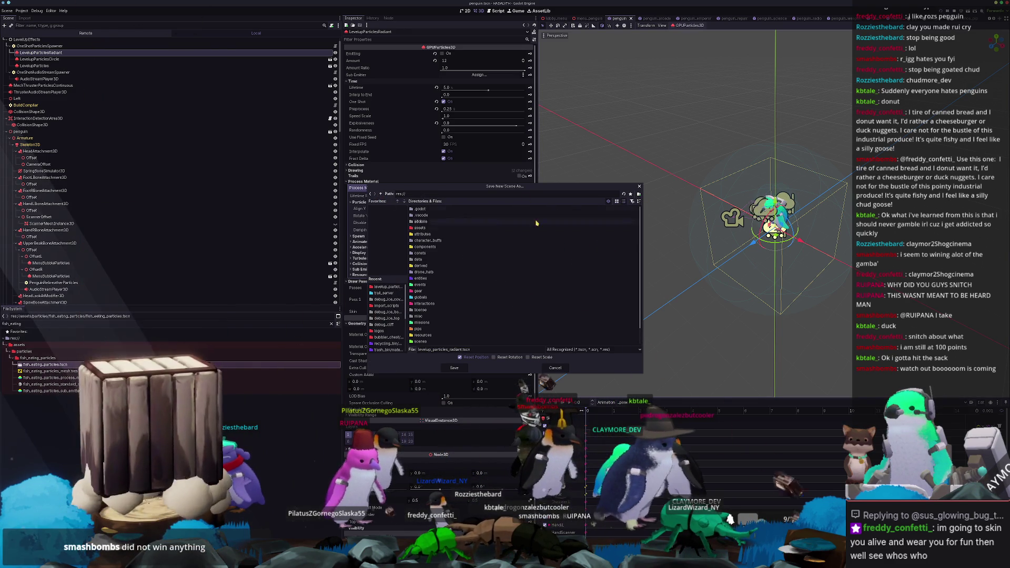
double_click(419, 227)
scroll(436, 304, down, 2)
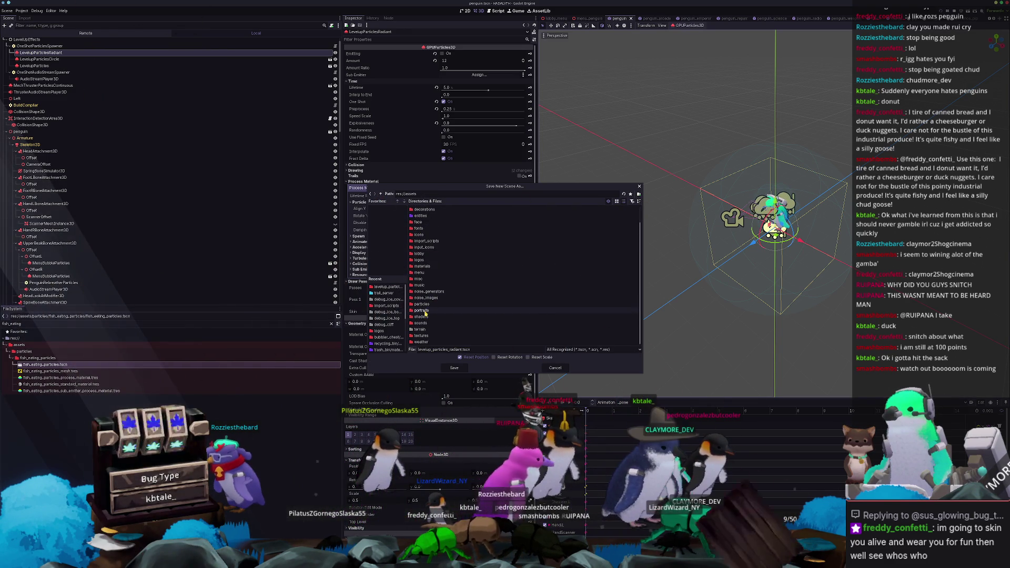
double_click(426, 305)
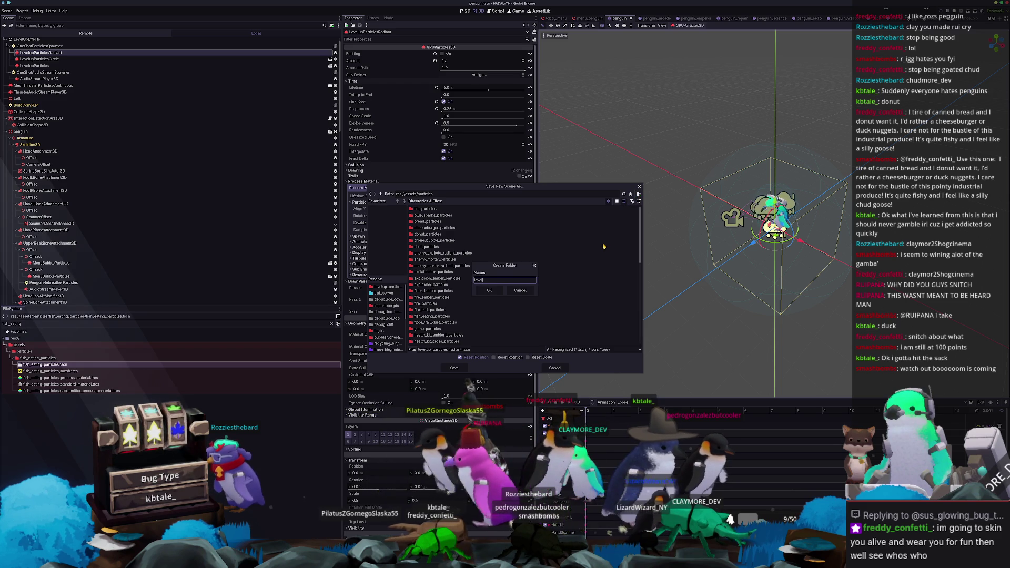
text(up_particles_radian)
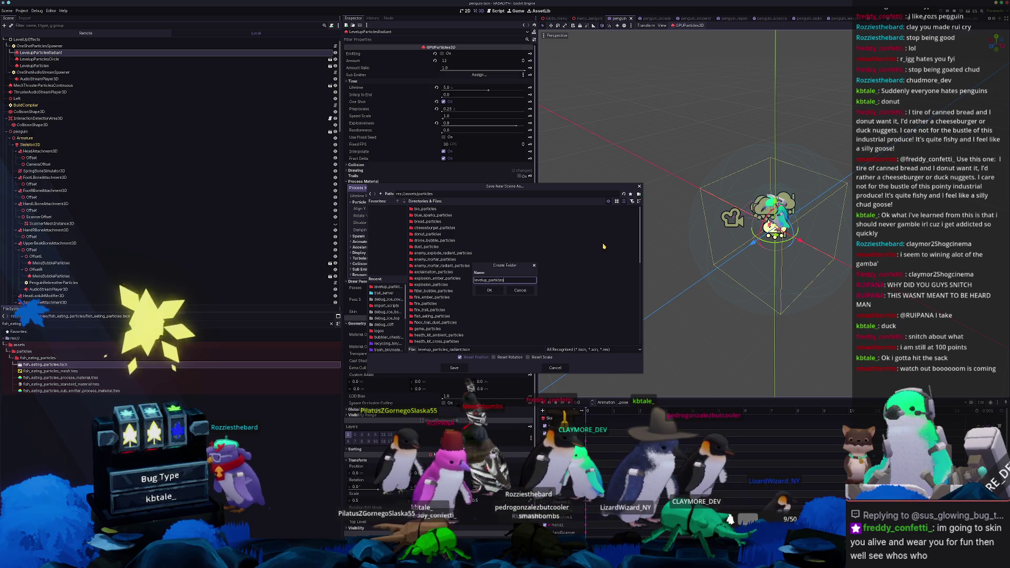
text(t)
key(Return)
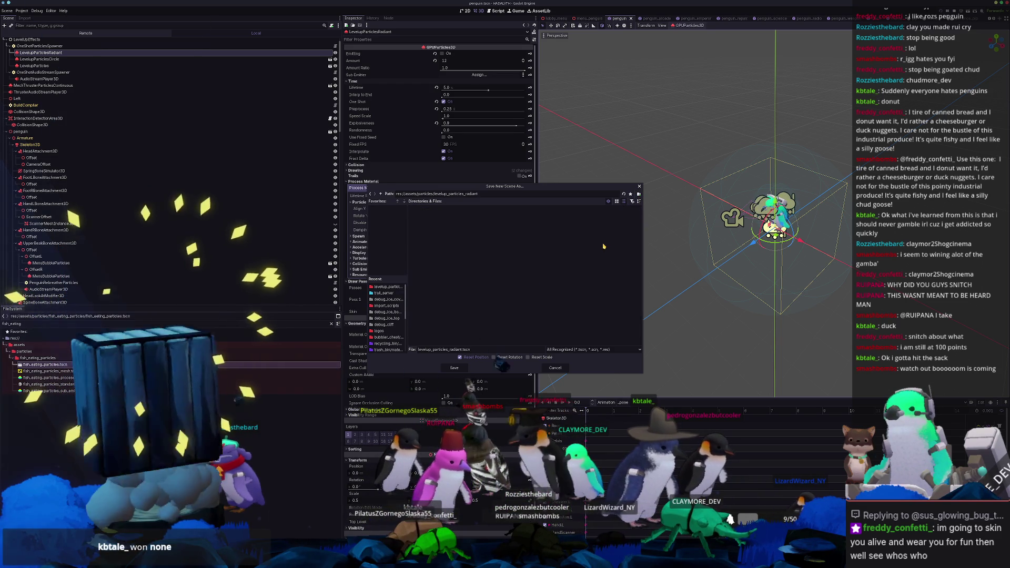
click(454, 367)
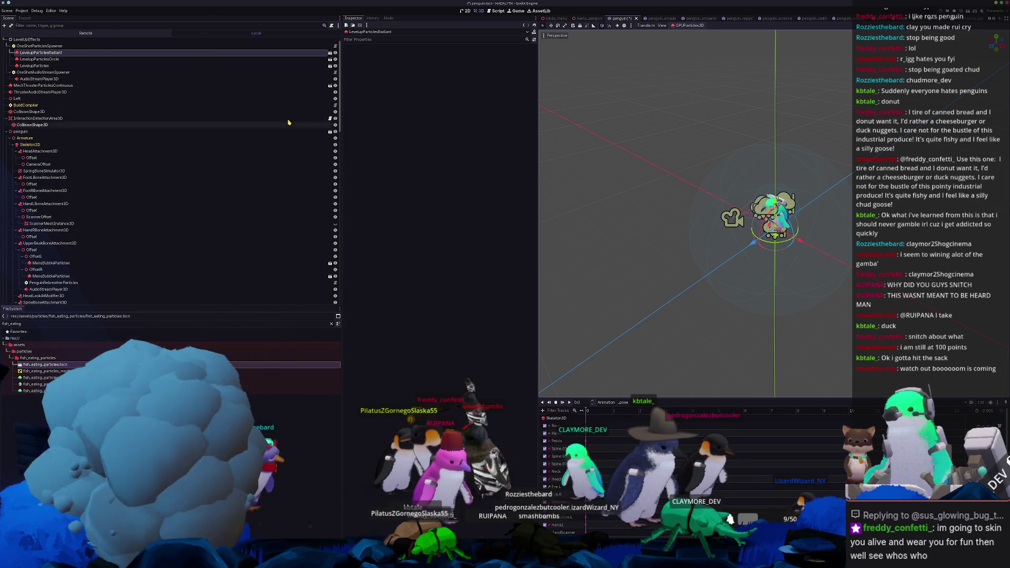
Step: Open the levelup_particles_radiant scene and inspect its levelup_particles_radiant_process_material.tres file
click(330, 53)
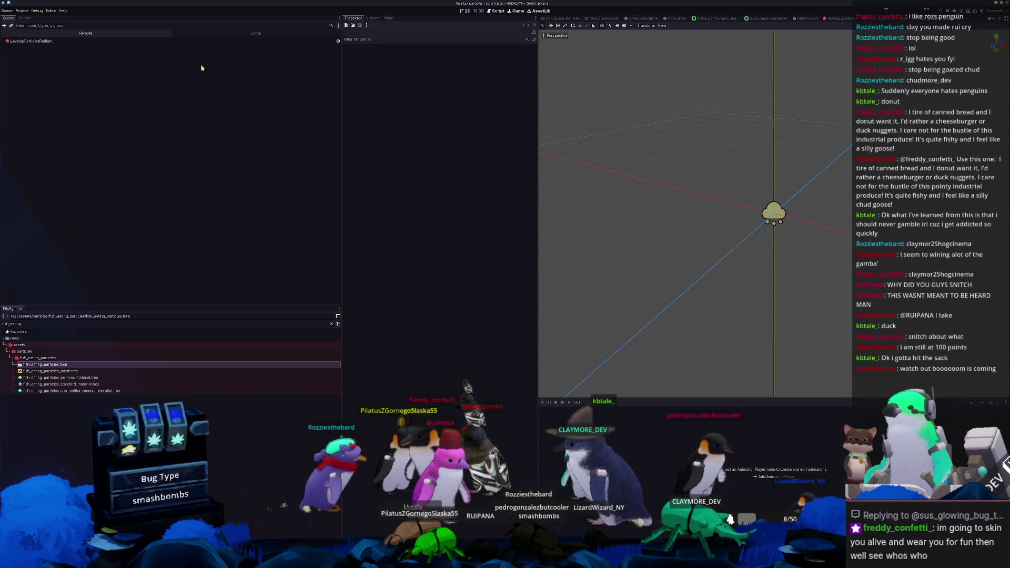
click(136, 42)
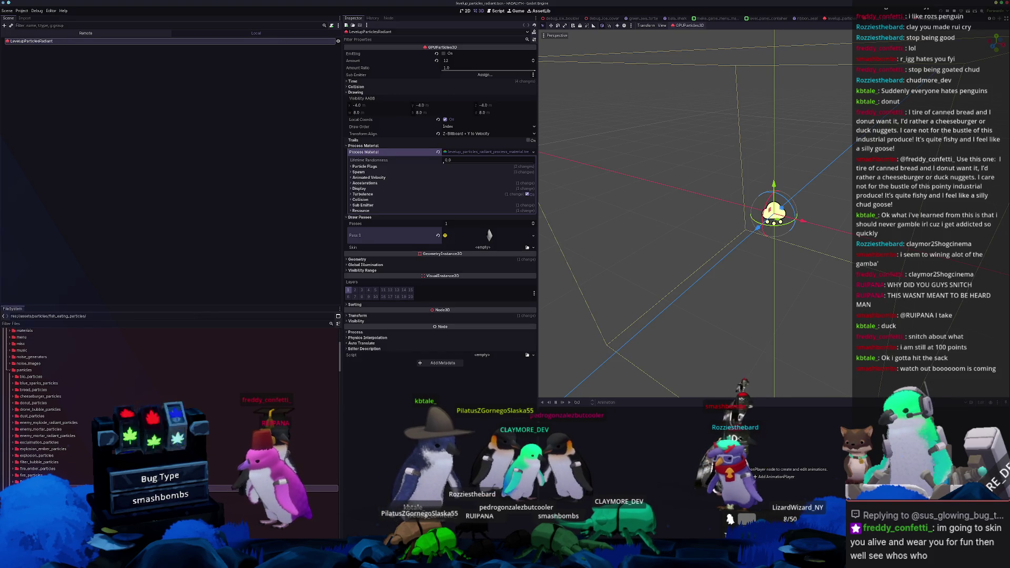
scroll(106, 405, down, 2)
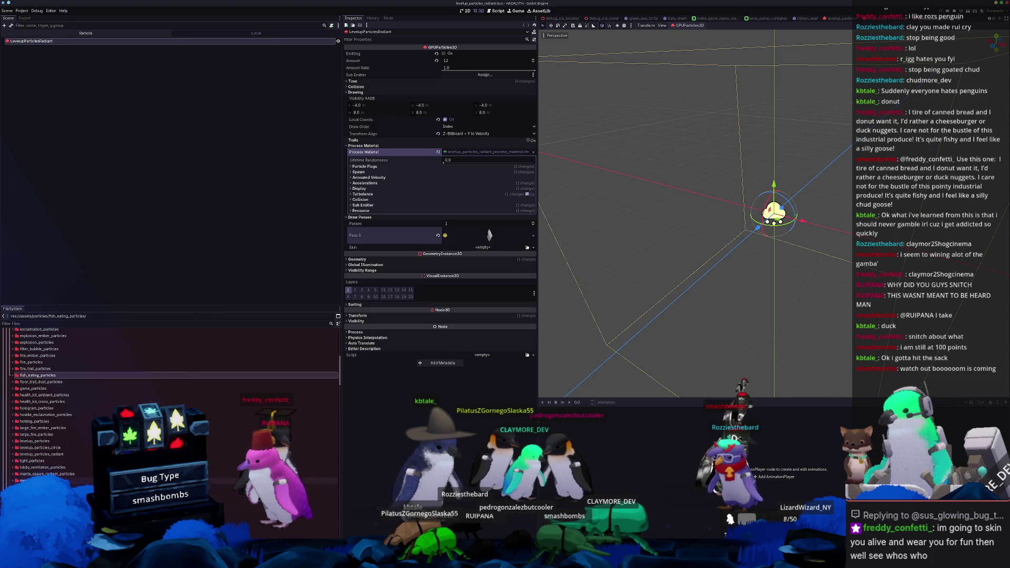
double_click(49, 454)
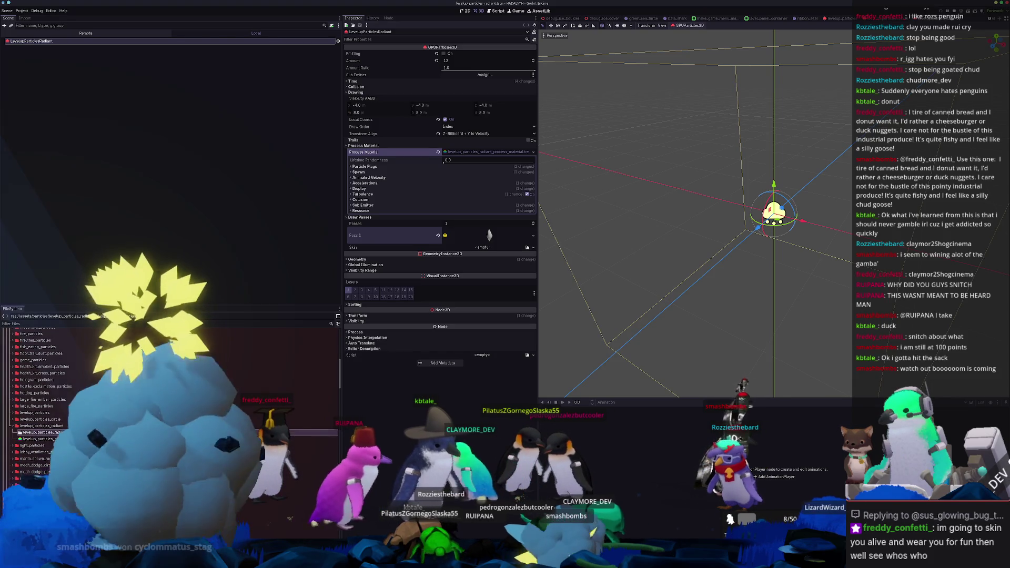
click(66, 438)
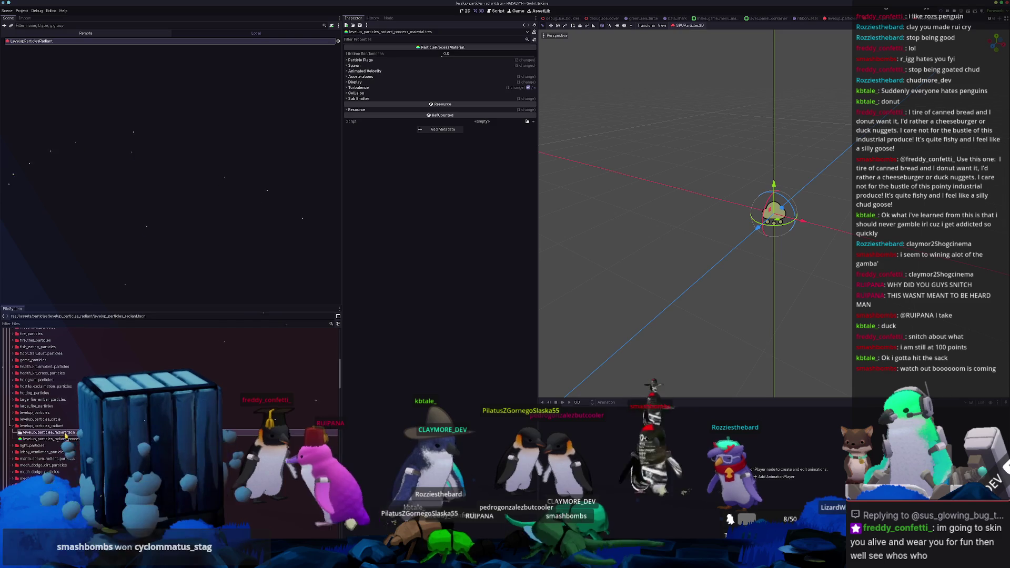
double_click(37, 419)
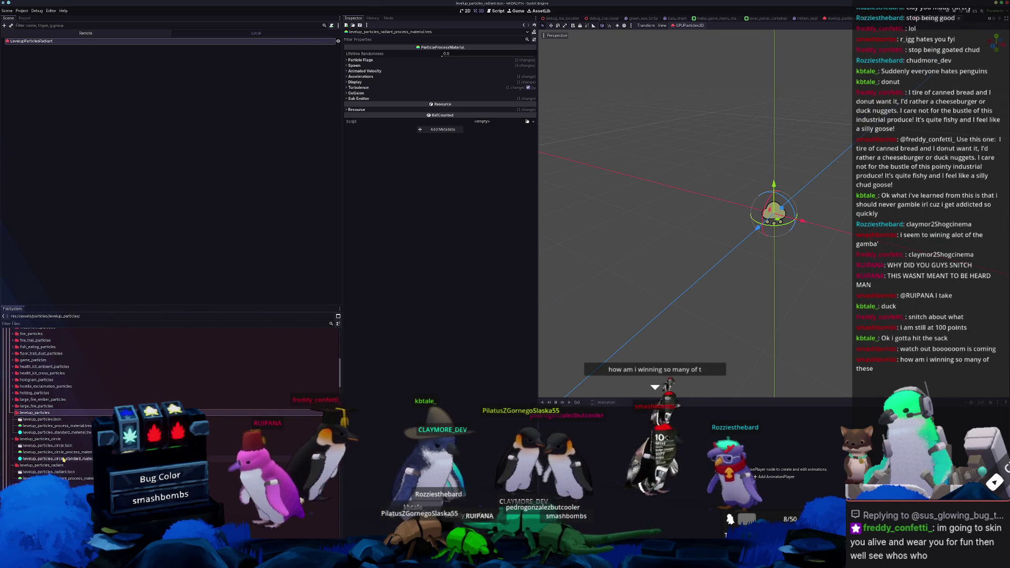
click(53, 477)
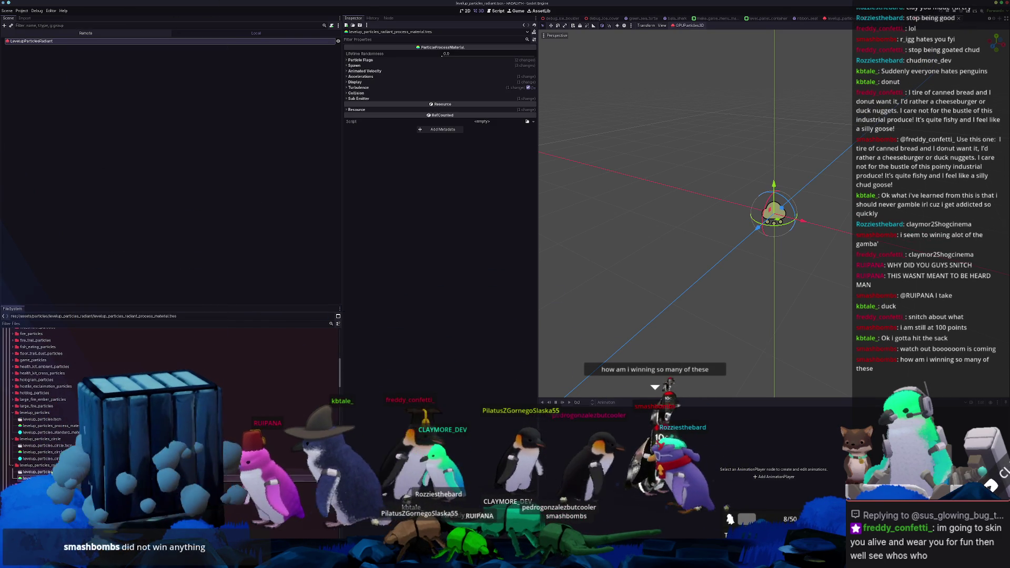
click(110, 117)
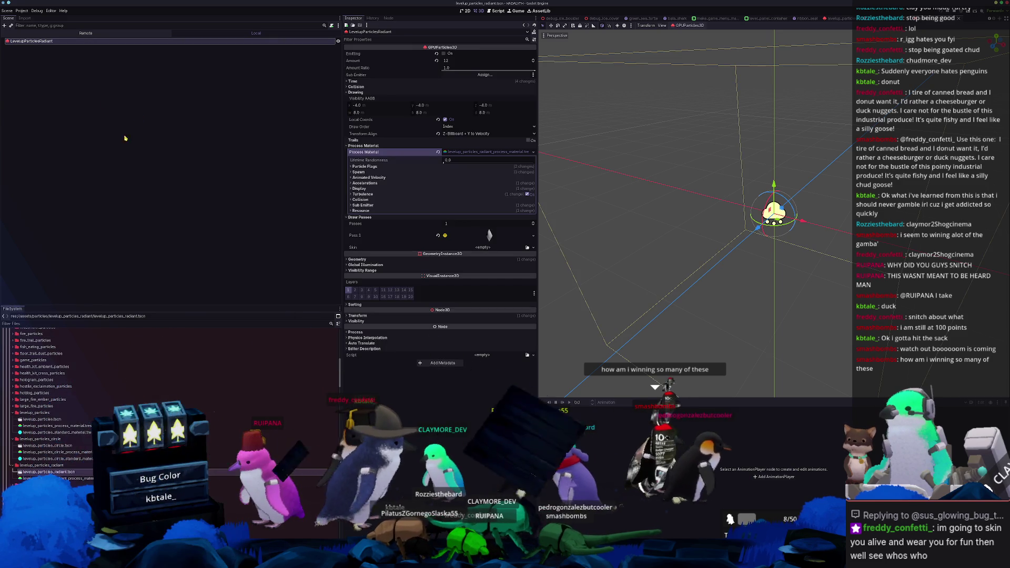
Step: Save the Geometry material override as a .tres in levelup_particles_radiant, then run the game
click(499, 260)
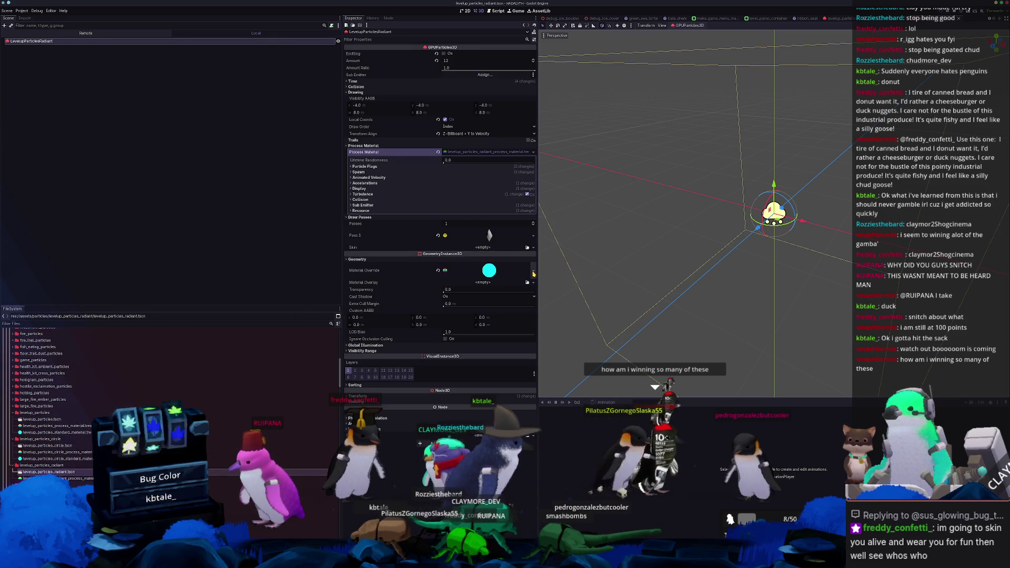
click(532, 270)
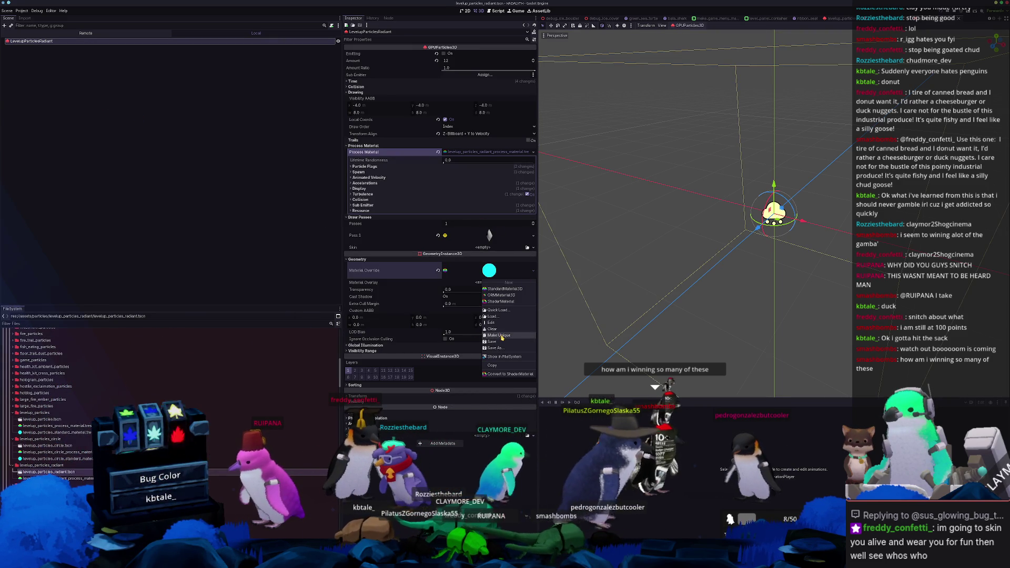
click(493, 347)
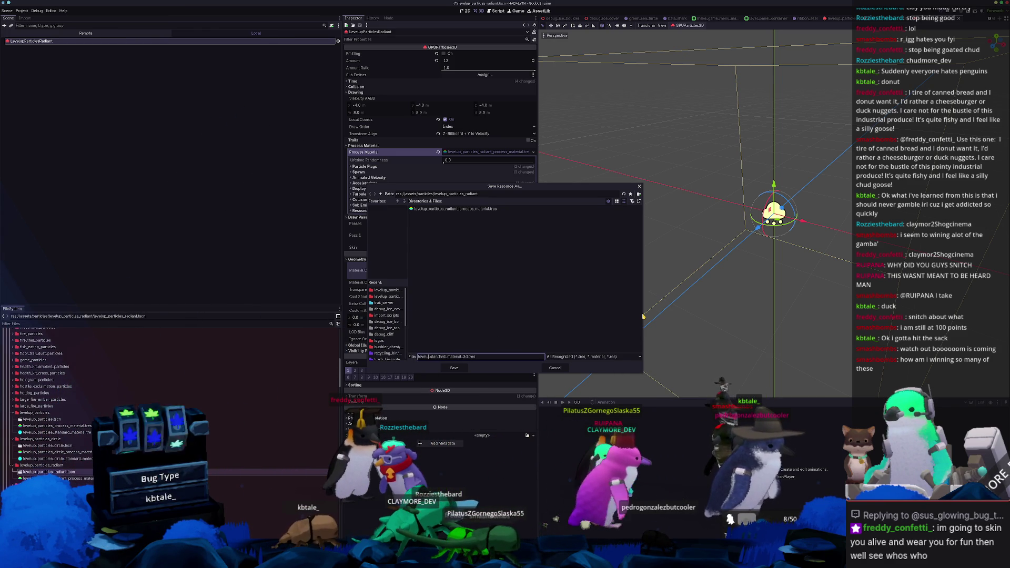
key(Return)
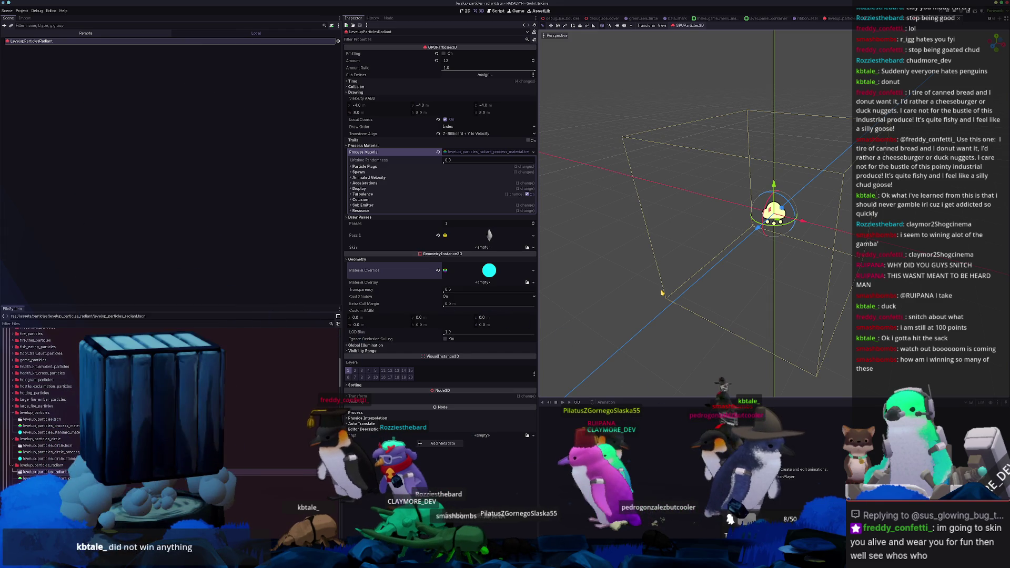
key(F6)
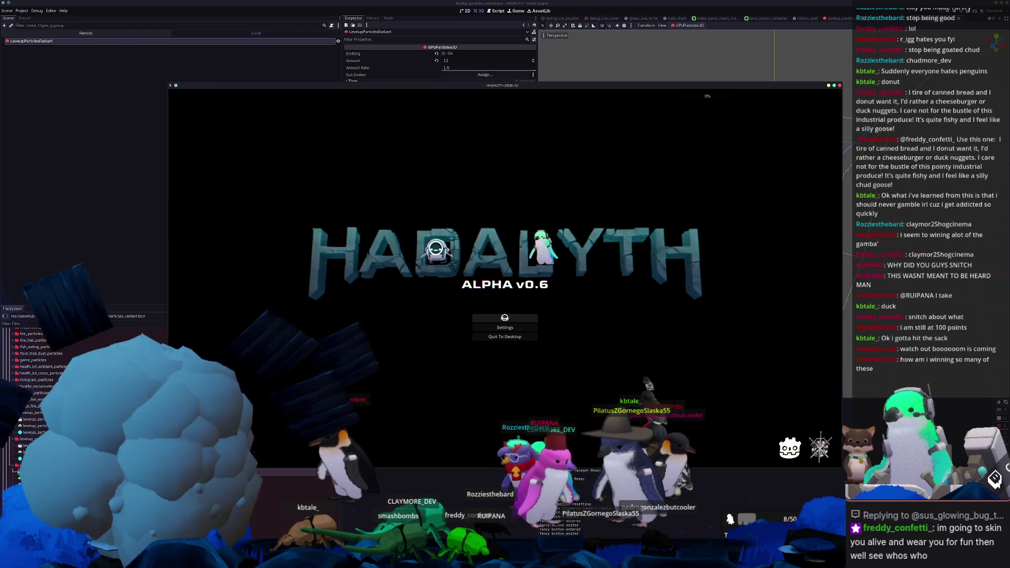
Step: Load save slot 1 and run 'experience add 1000' in the developer console
click(504, 317)
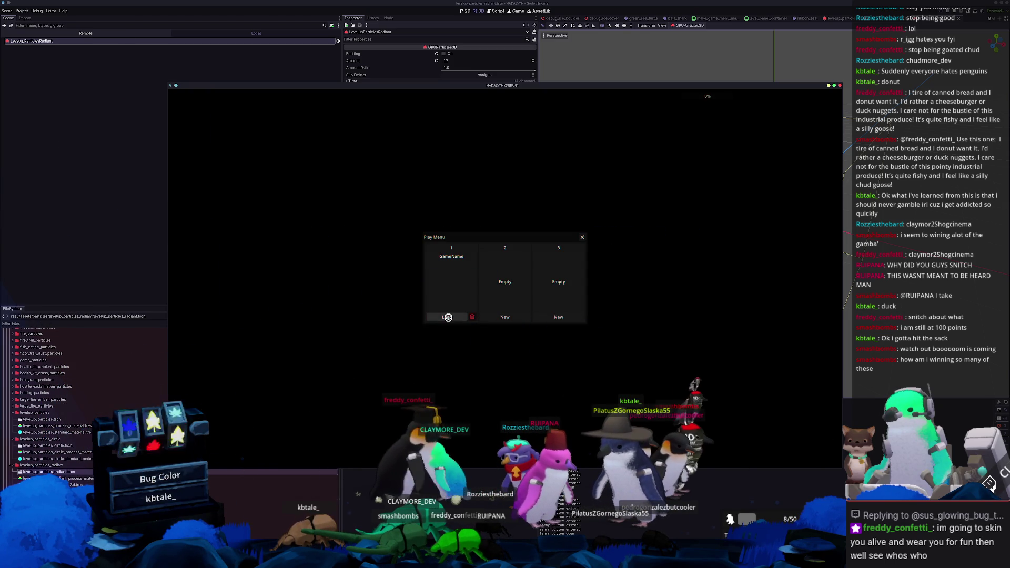
click(447, 317)
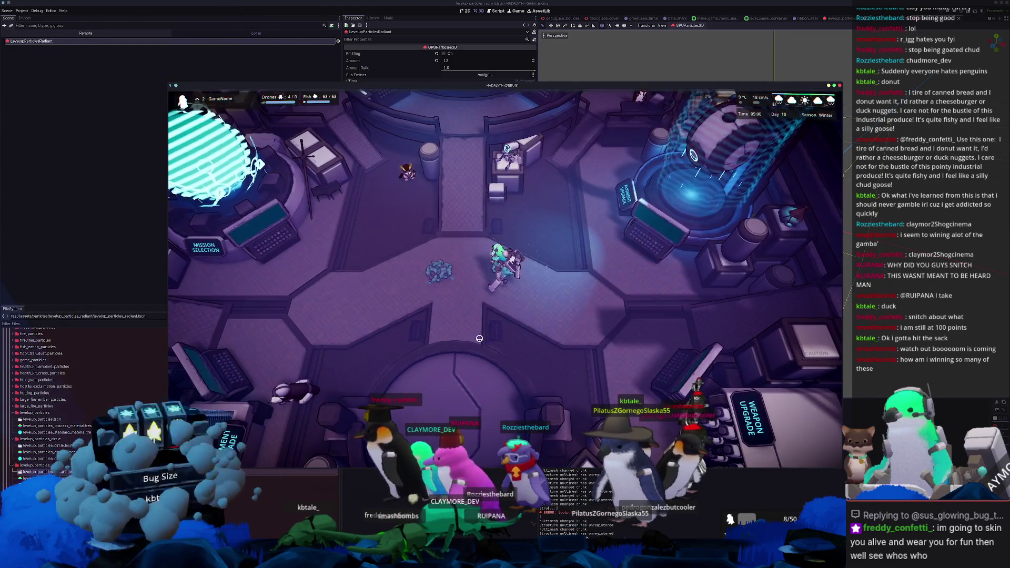
key(grave)
key(Up)
key(Return)
key(grave)
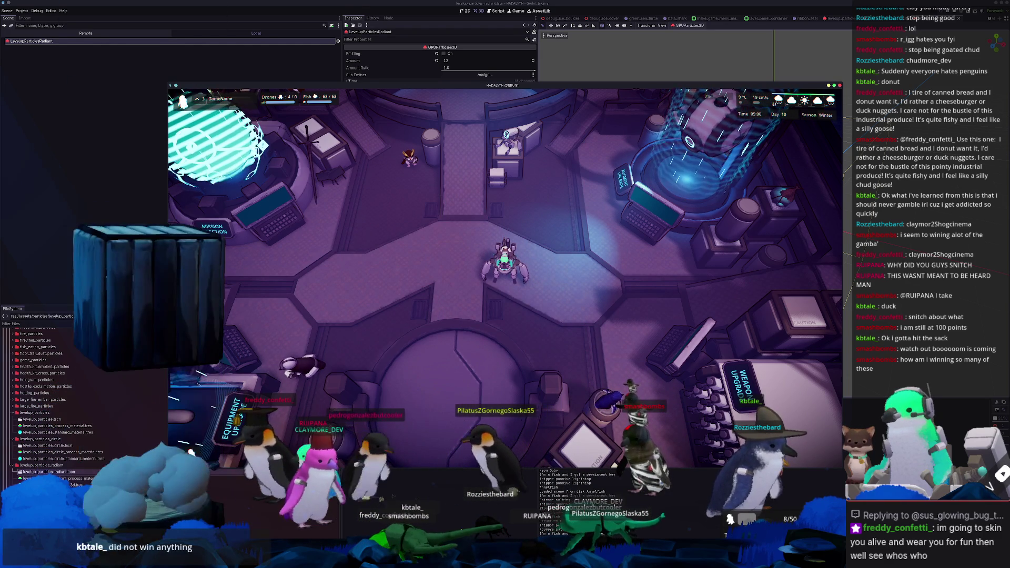
key(alt+Tab)
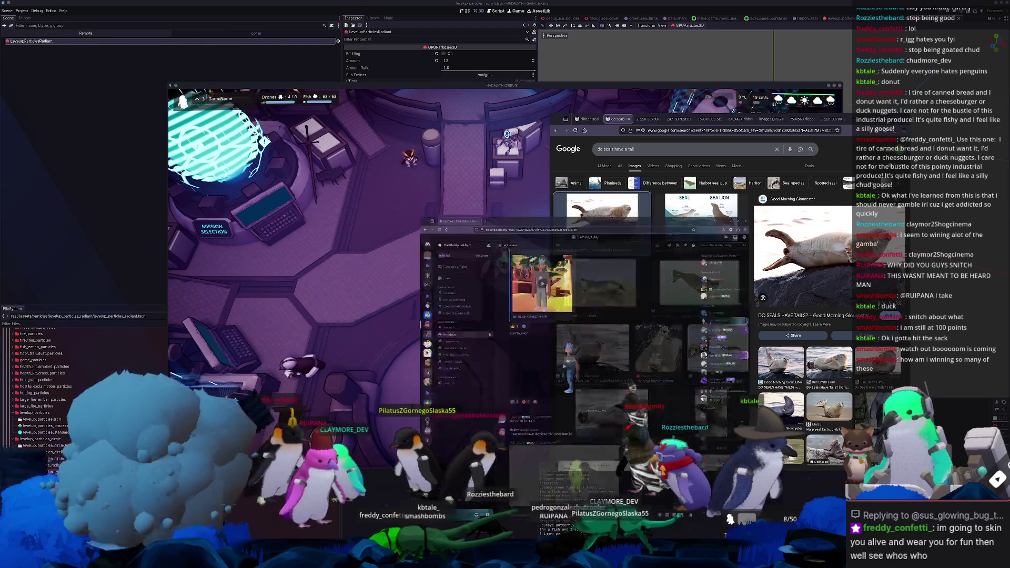
Step: Create a 'Level up ui effect' card in the Notion In progress column
key(alt+Tab)
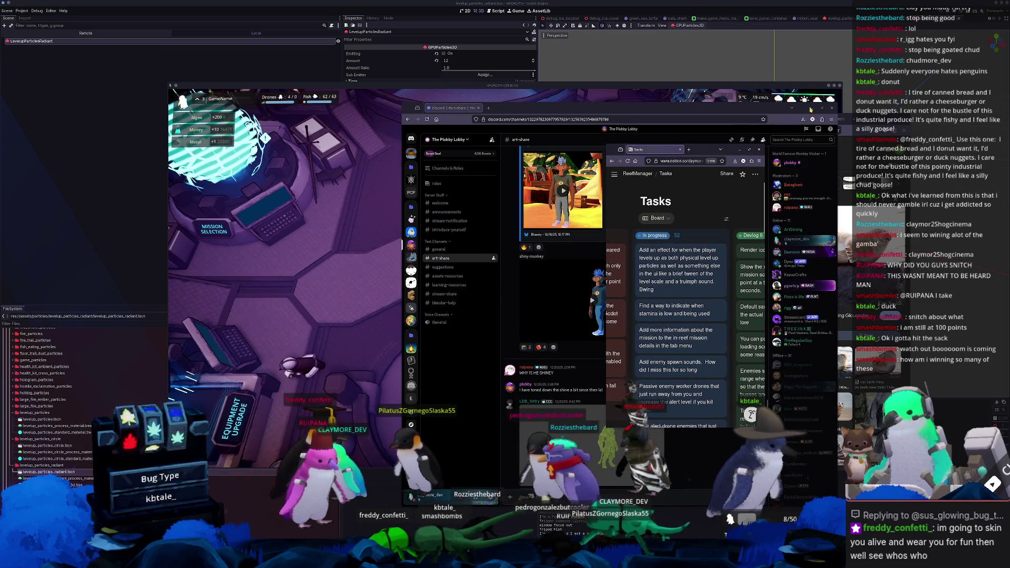
click(813, 110)
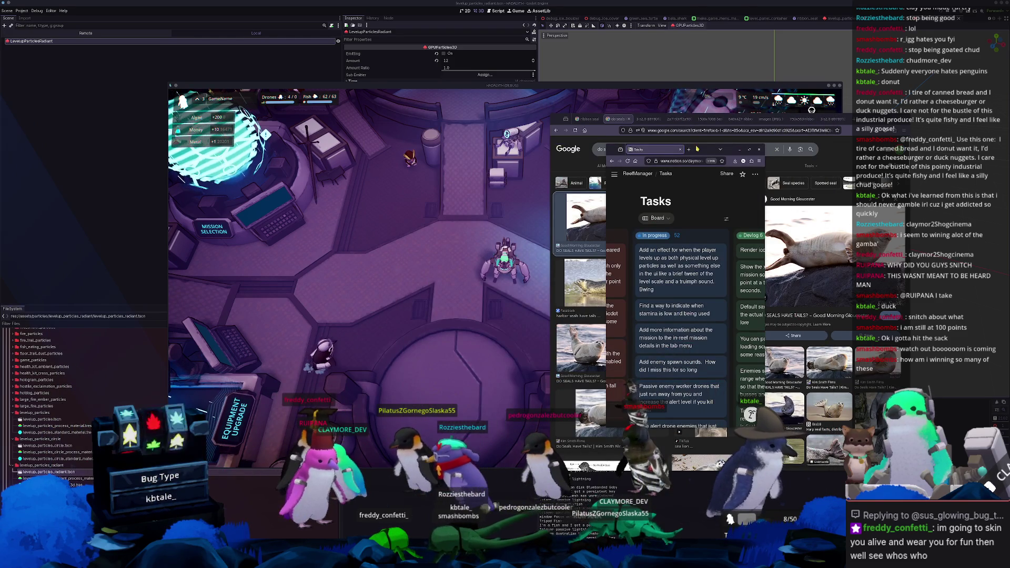
drag(697, 149, 746, 192)
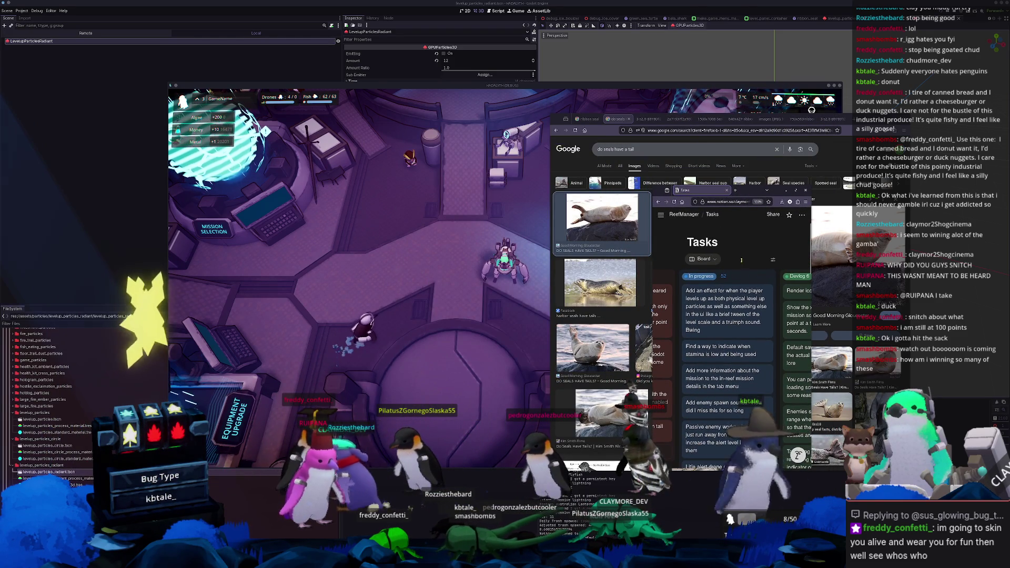
scroll(732, 299, right, 2)
drag(732, 299, 778, 293)
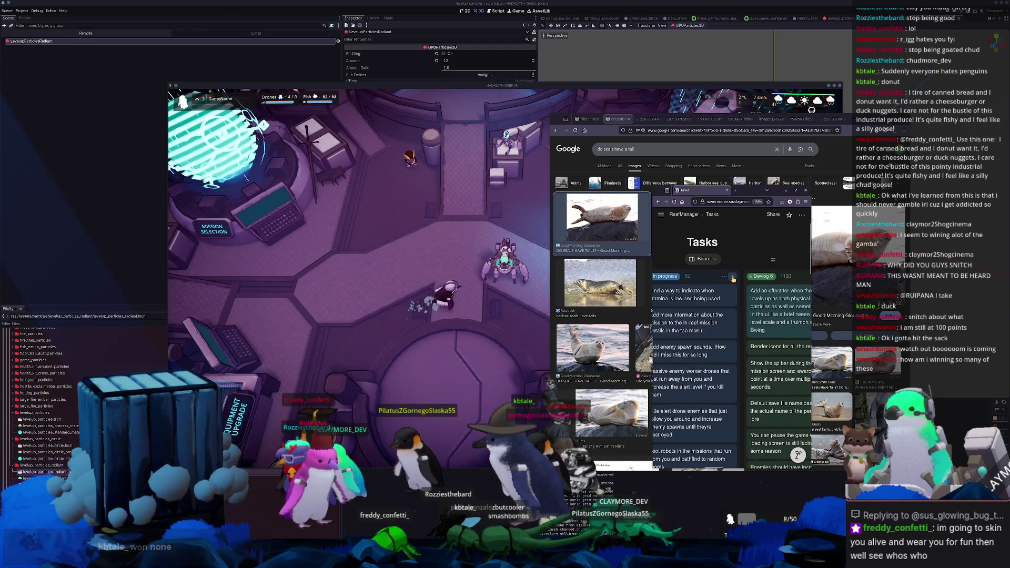
click(732, 279)
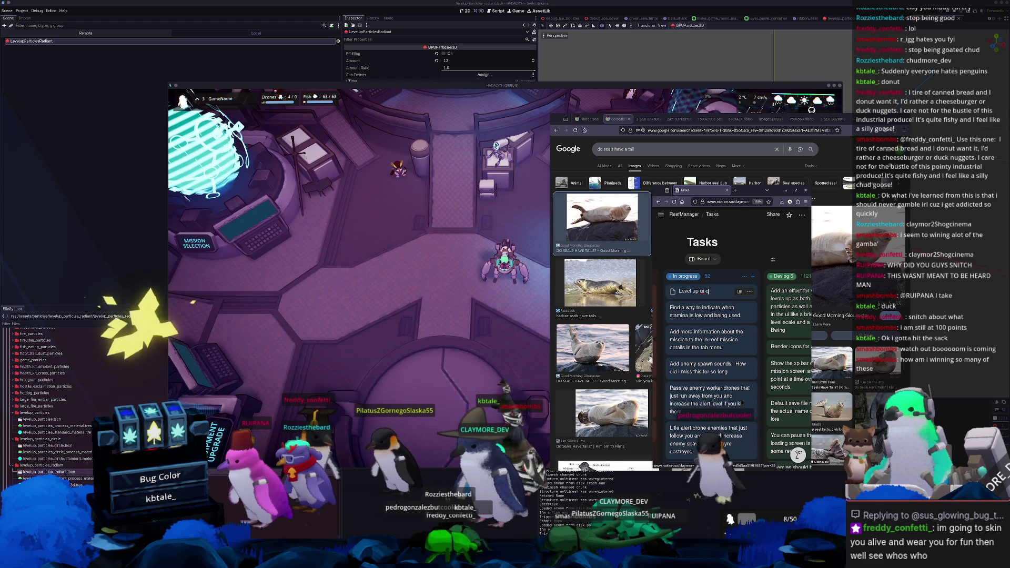
text(ffect)
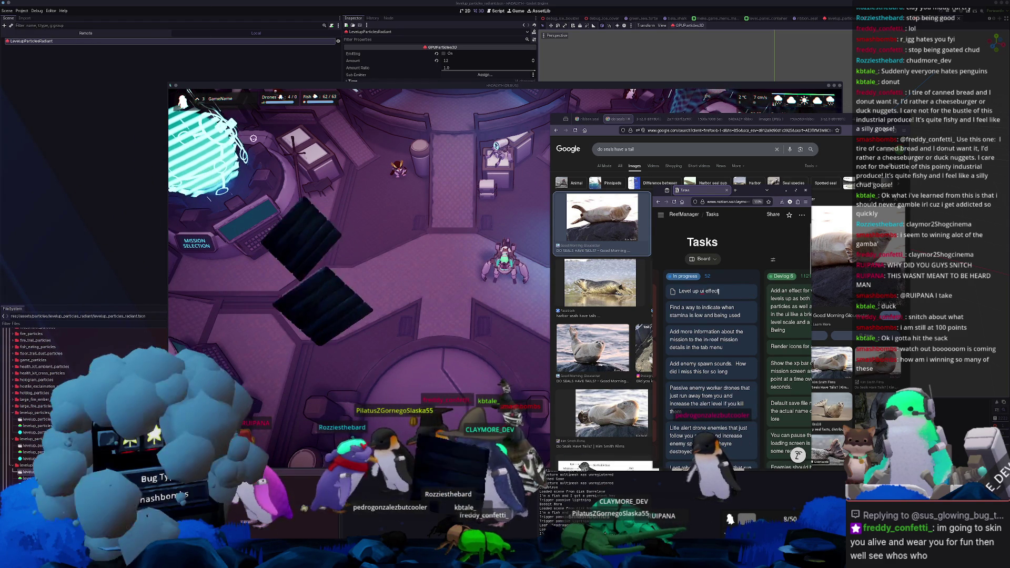
click(487, 280)
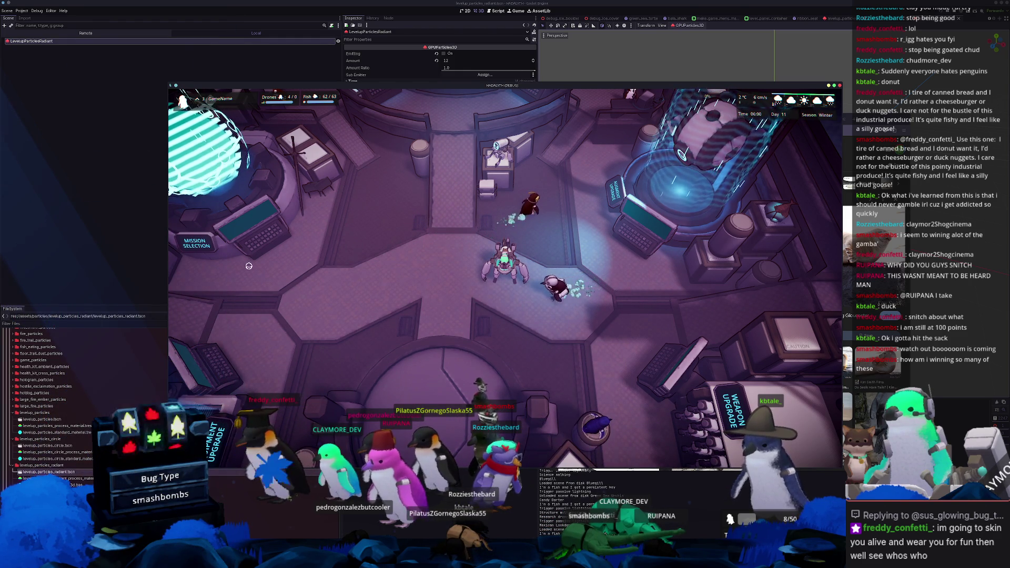
Step: Open level_panel_container.gd in VS Code via quick file search
key(alt+Tab)
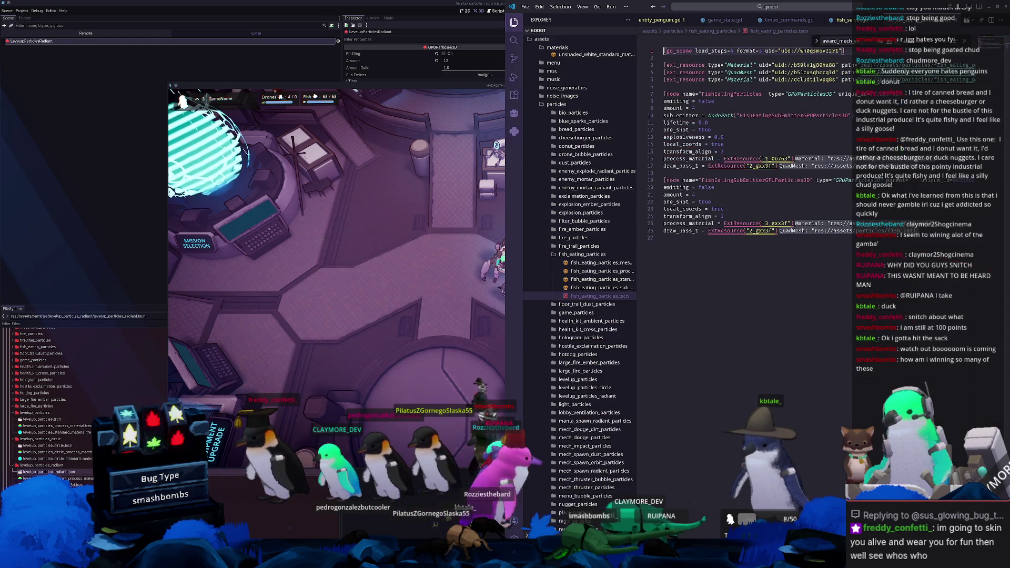
click(799, 7)
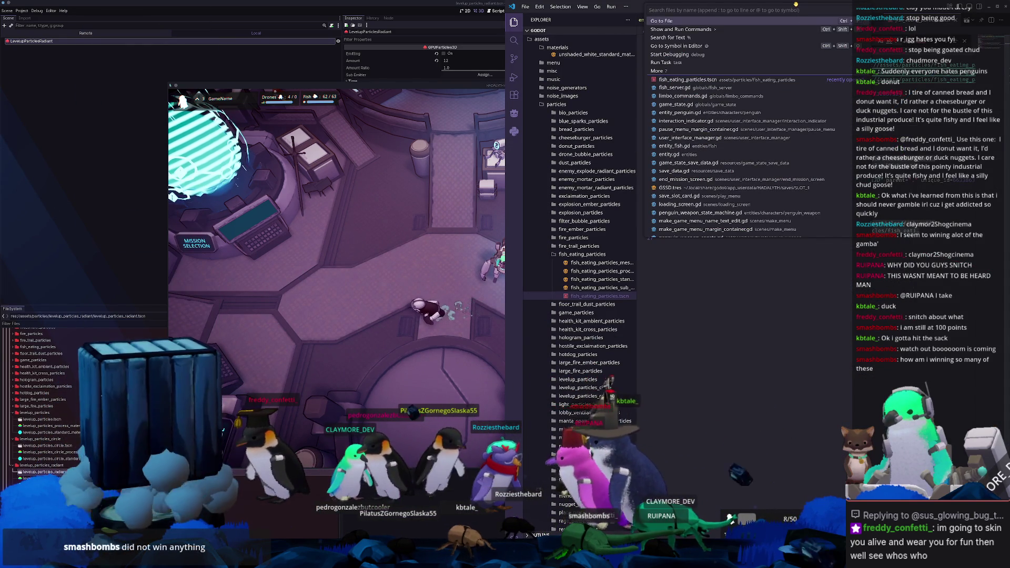
text(level_panel)
key(Return)
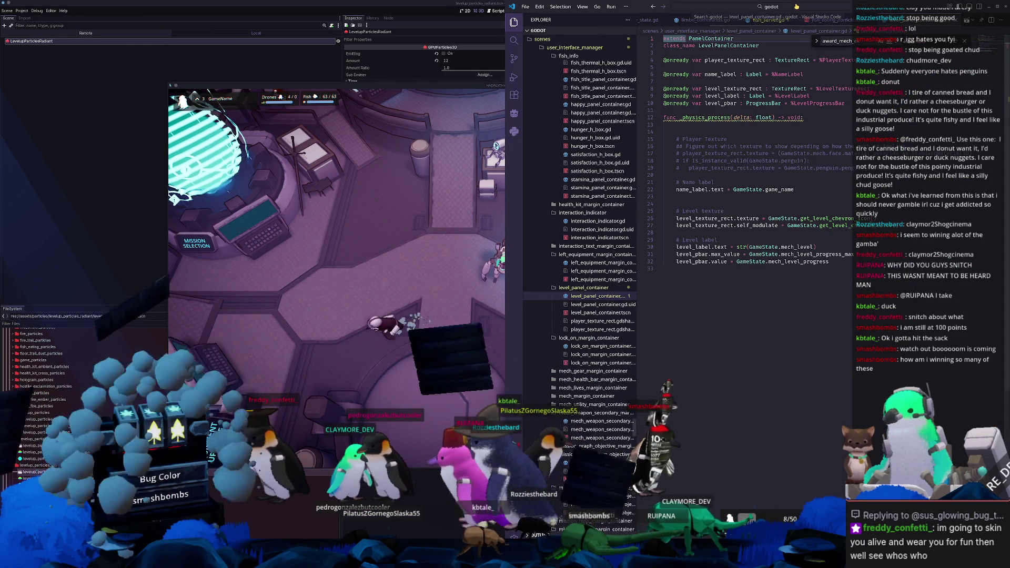
Step: Delete the commented-out Player Texture lines and tidy the surrounding blank lines
click(697, 196)
scroll(697, 198, down, 1)
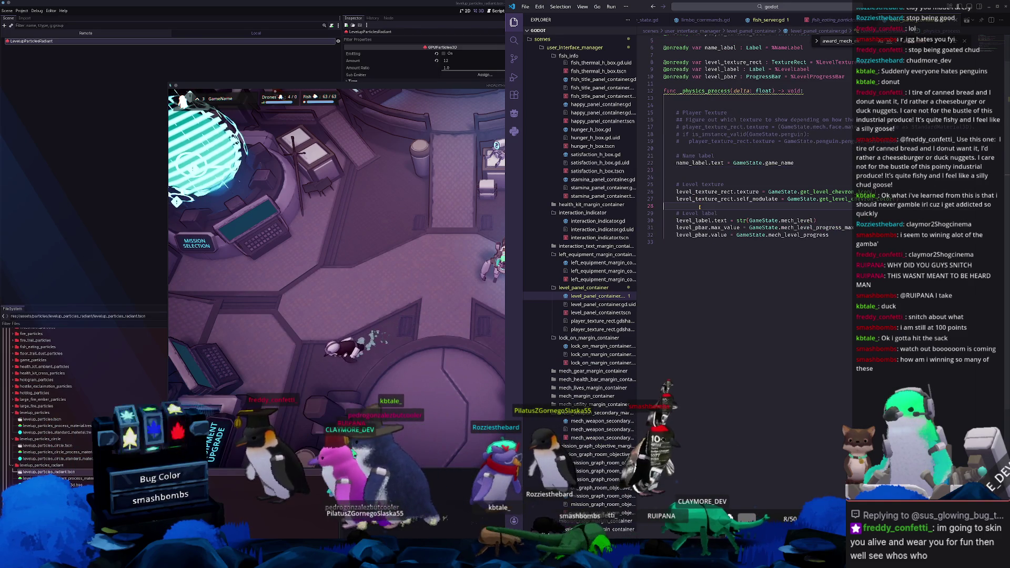
key(Return)
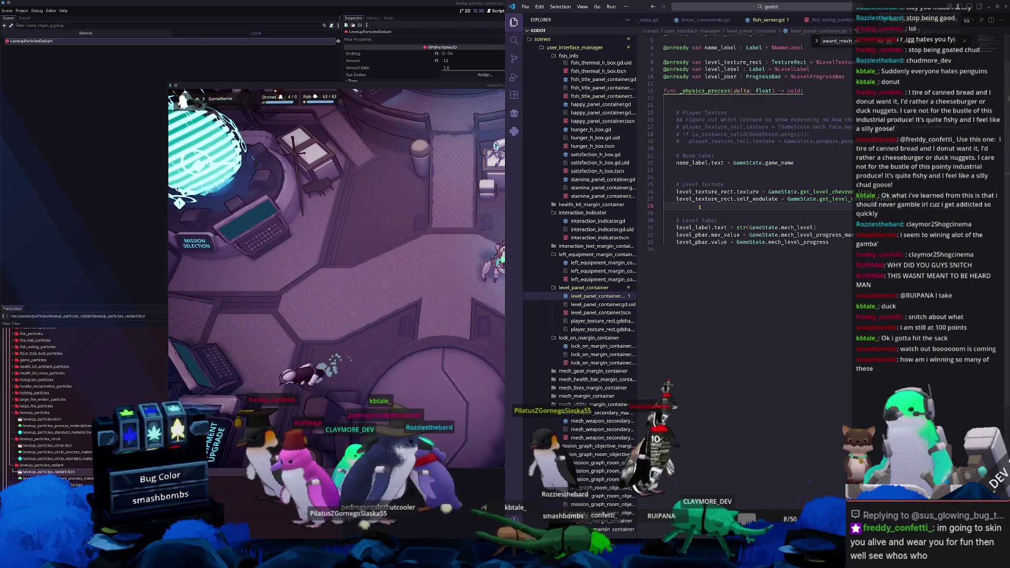
key(Up)
key(Up)
key(Up)
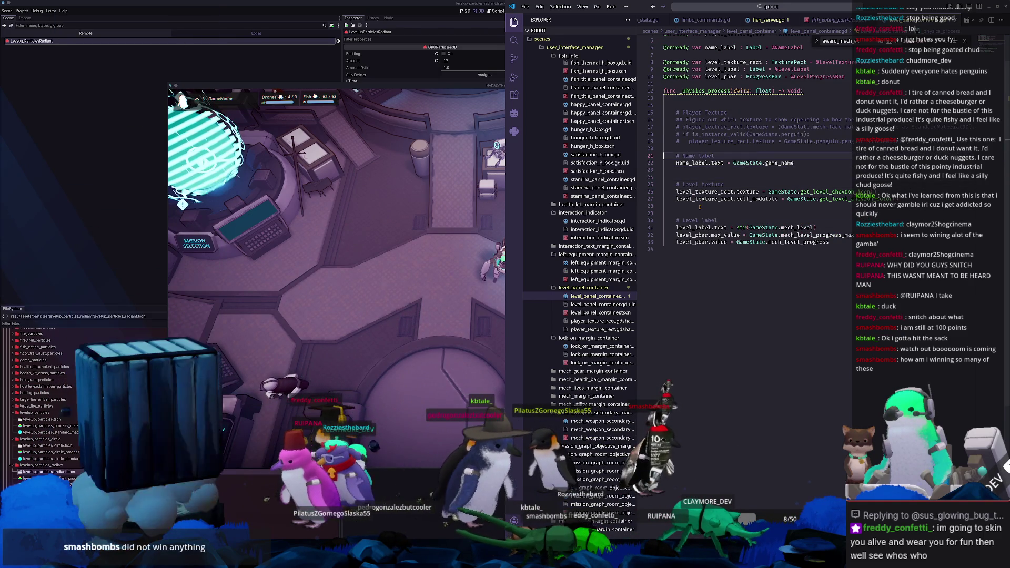
key(shift+Up)
key(shift+Up)
key(shift+Up)
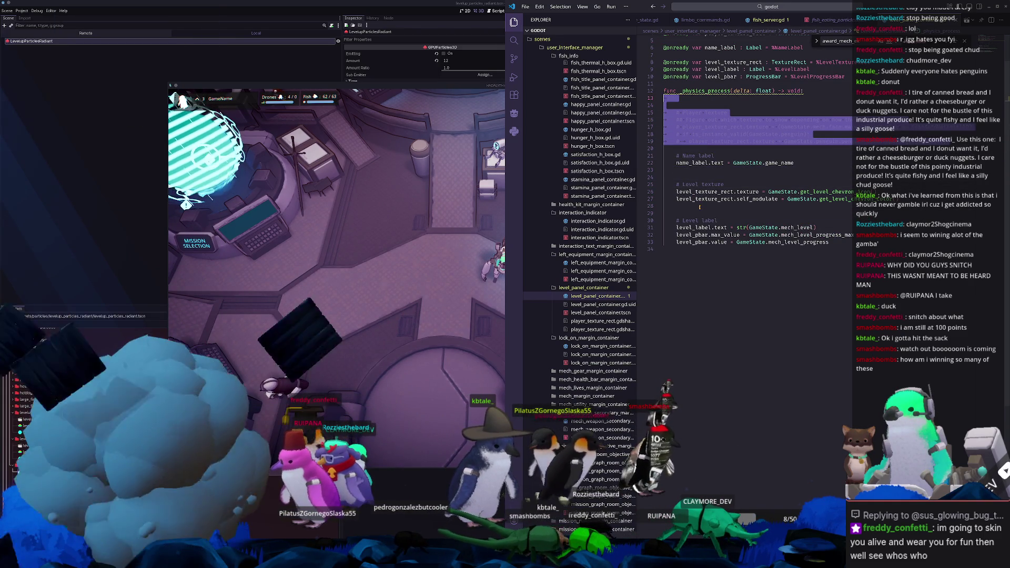
key(BackSpace)
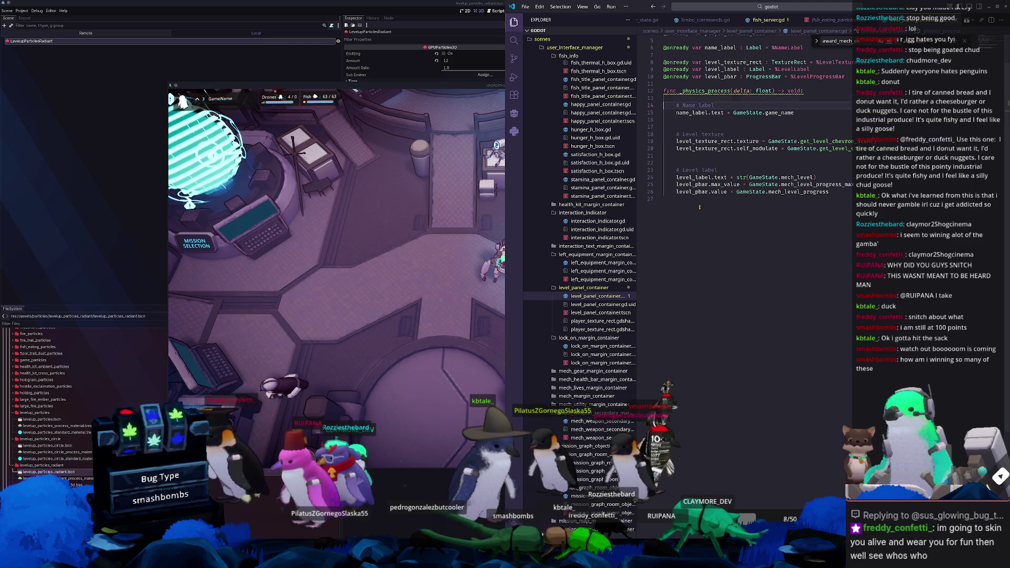
key(Up)
key(Return)
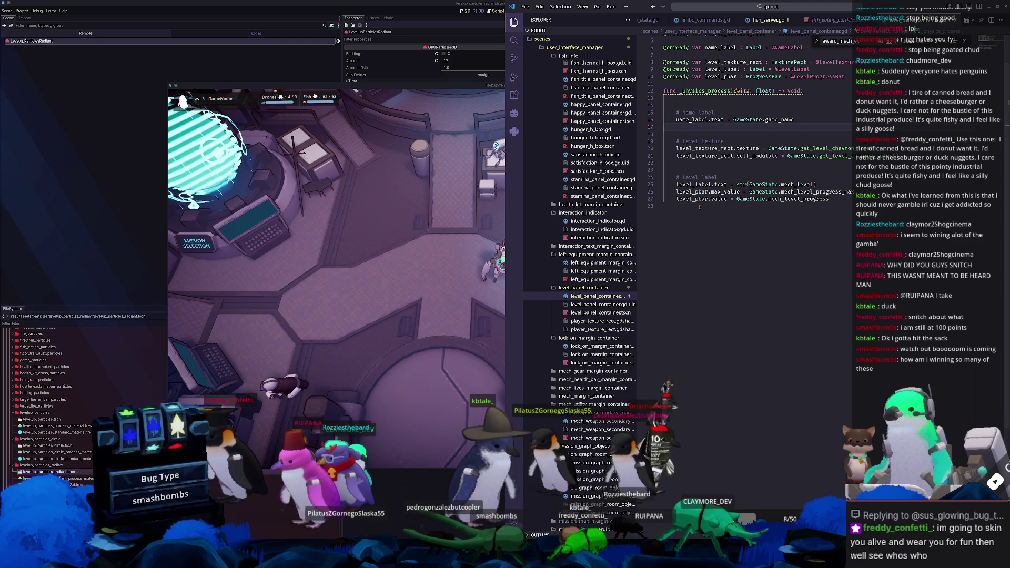
key(Down)
key(Down)
key(Down)
key(Down)
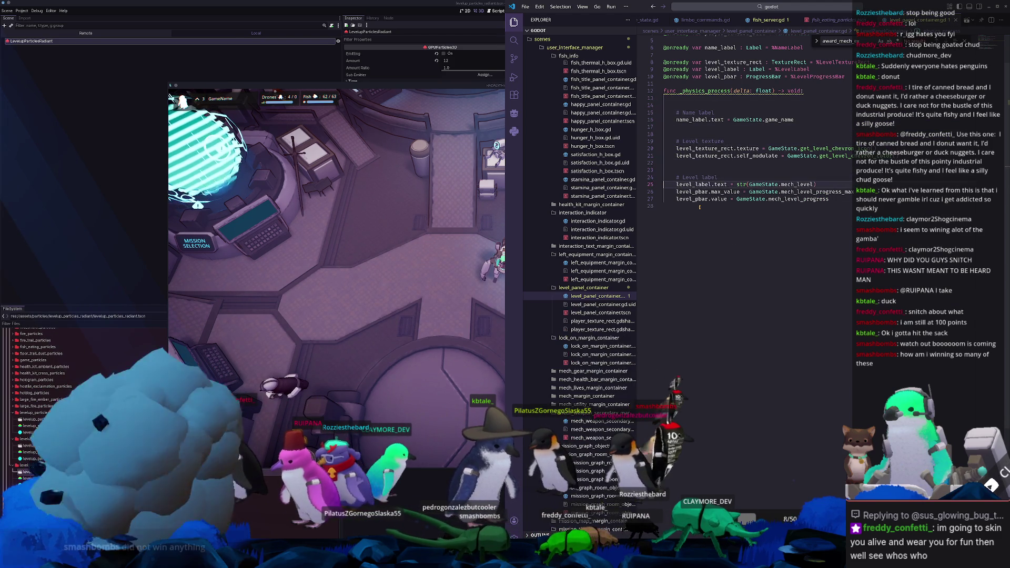
key(Return)
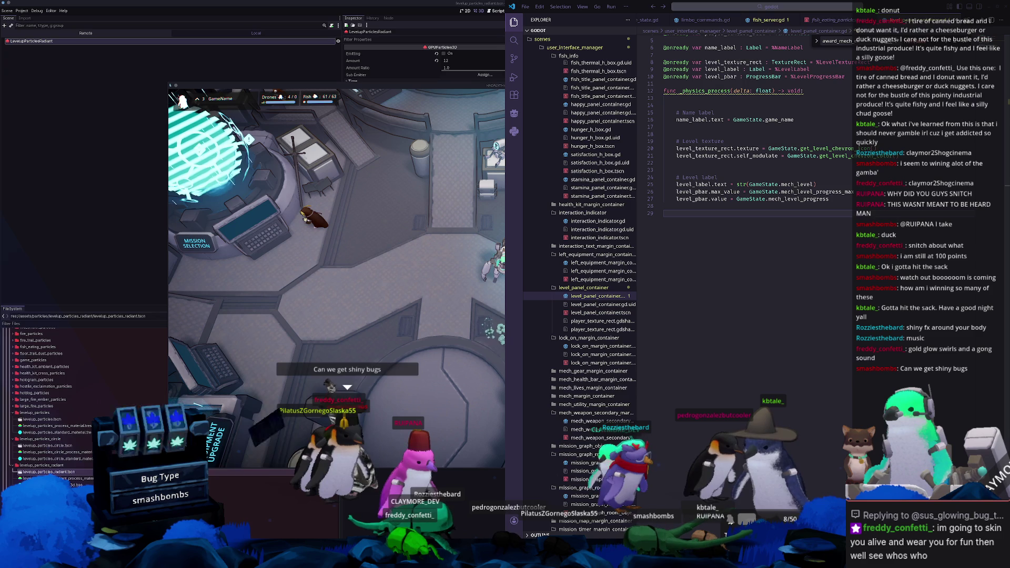
key(alt+Tab)
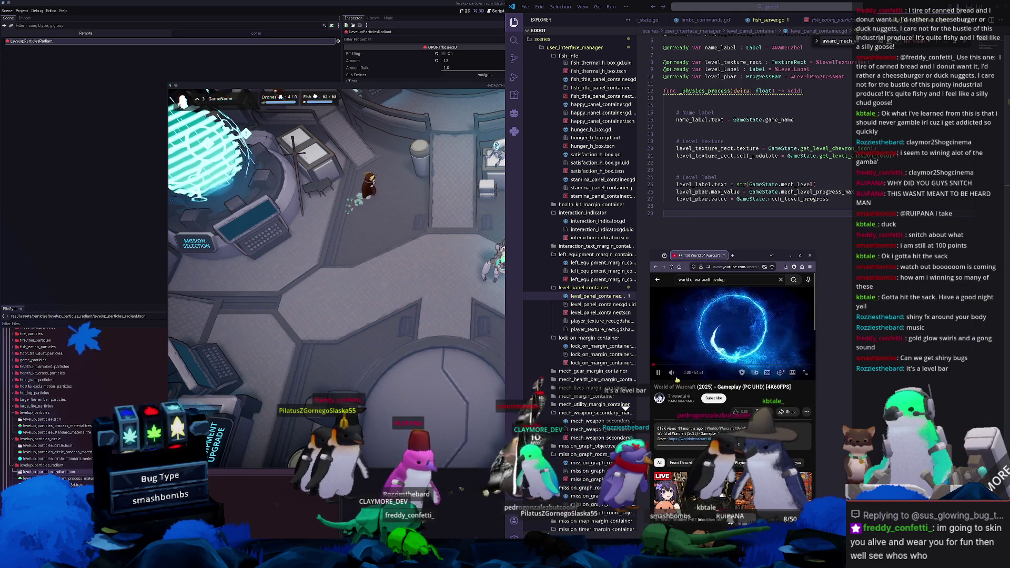
Step: Watch the WoW level-up video in picture-in-picture, skipping to 10:23, then close it
drag(651, 316, 606, 316)
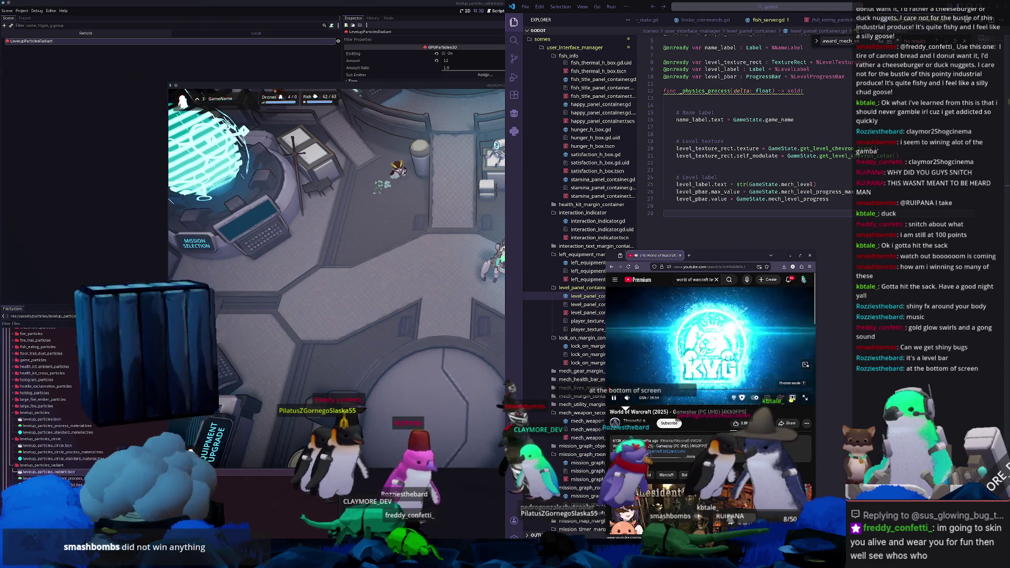
click(805, 365)
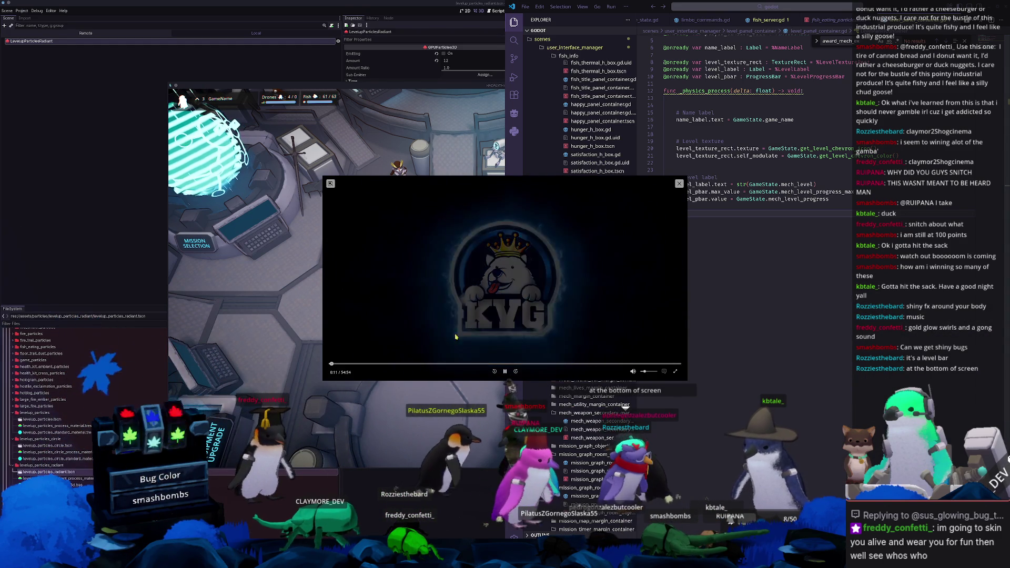
click(343, 363)
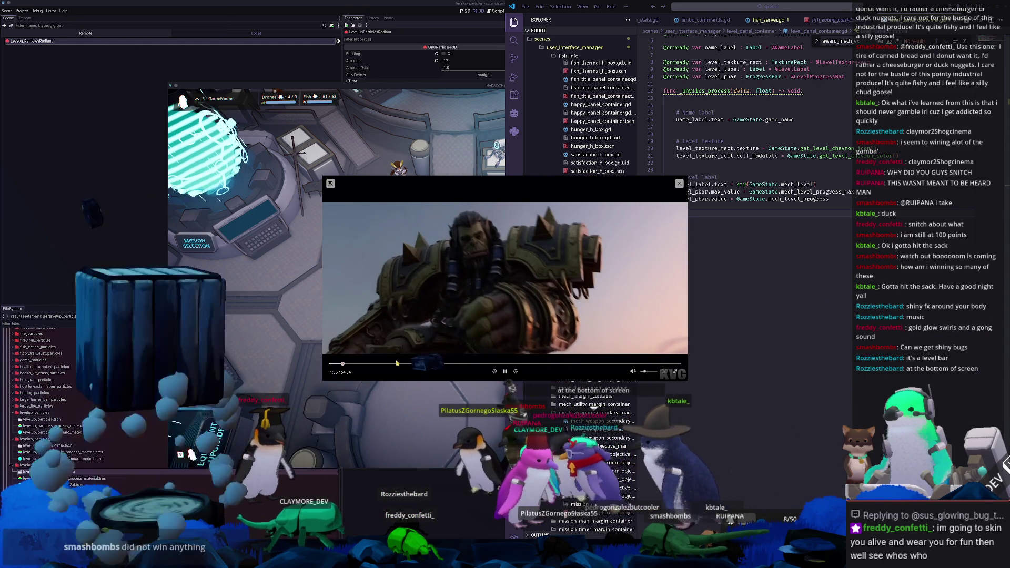
click(397, 363)
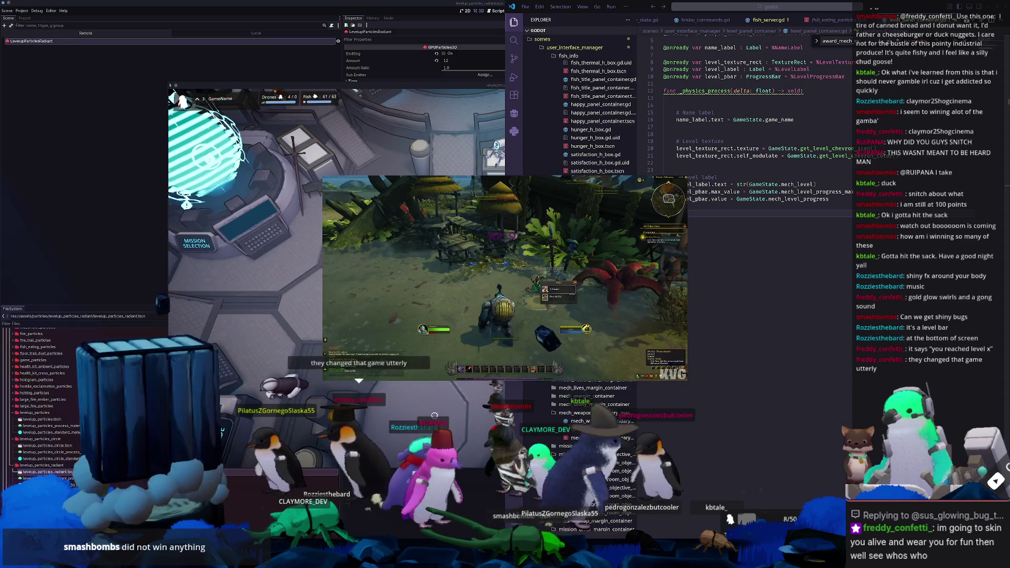
mouse_move(679, 184)
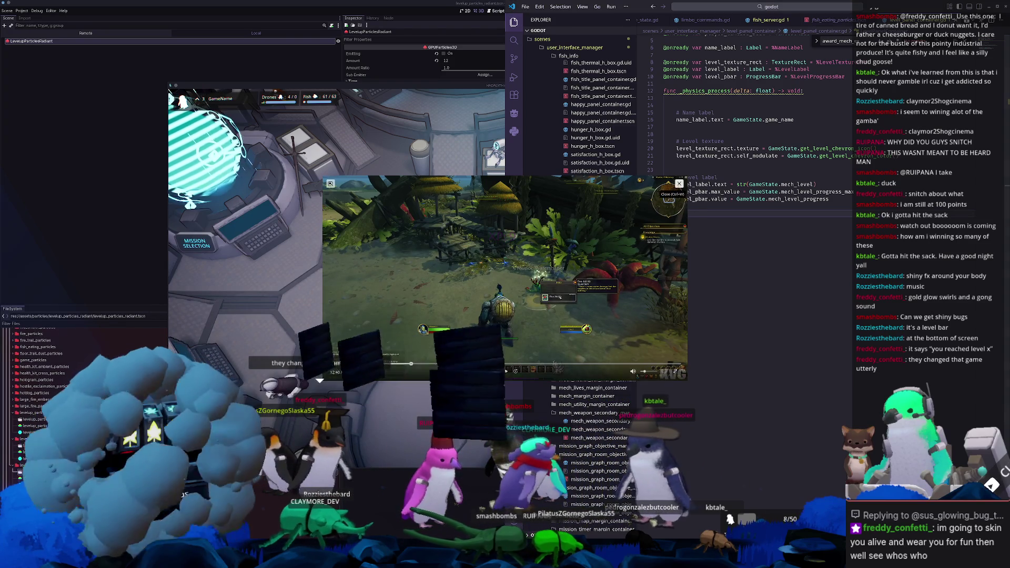
click(679, 183)
click(429, 371)
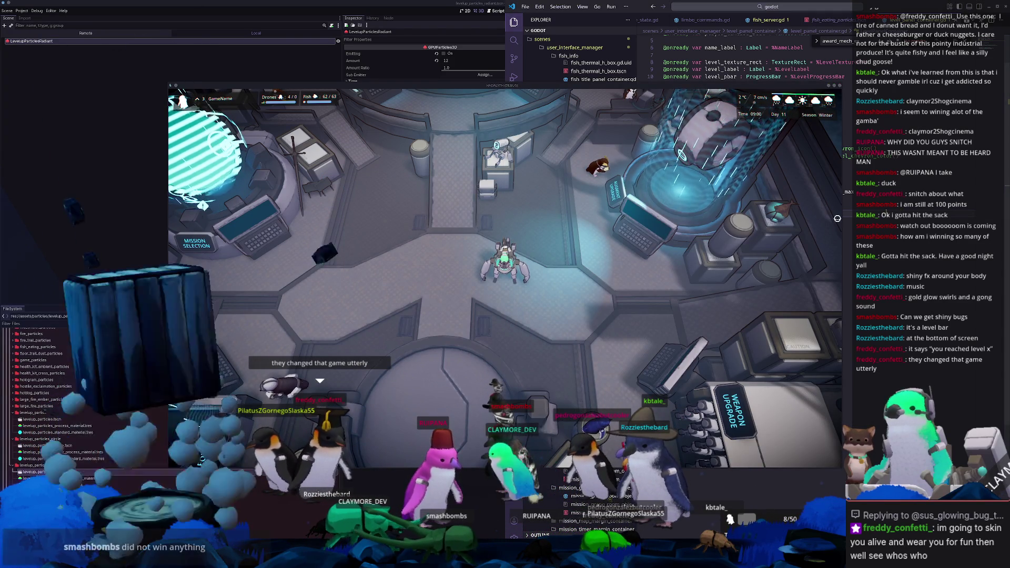
Step: Add an _on_level_up() -> void function to level_panel_container.gd
key(alt+Tab)
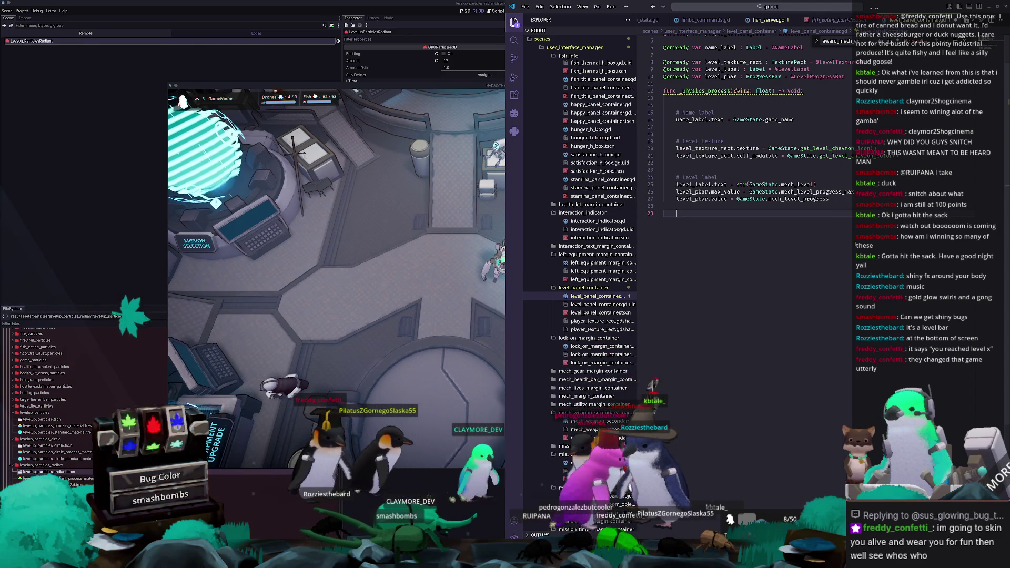
text(func level)
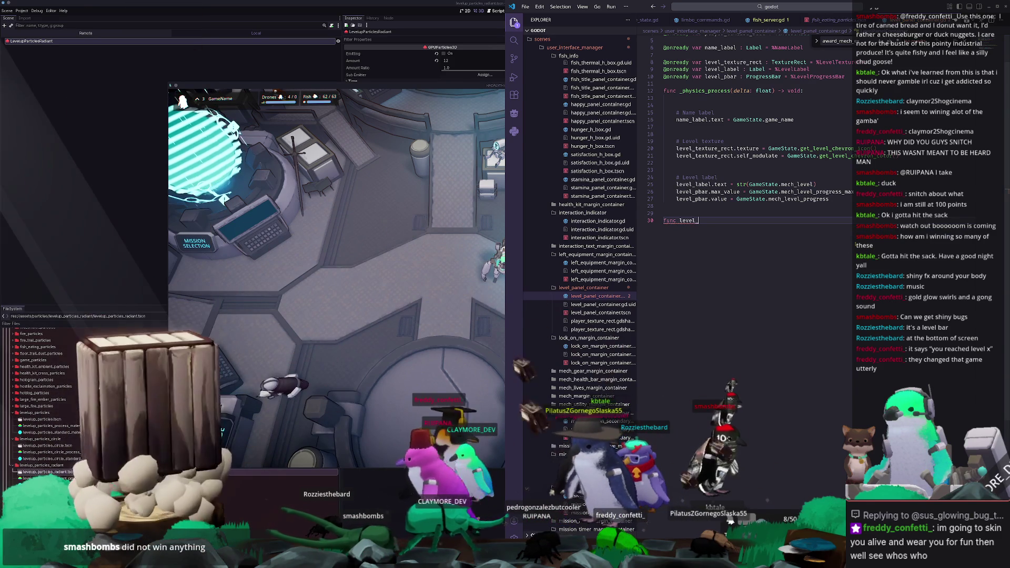
text(_up_effe)
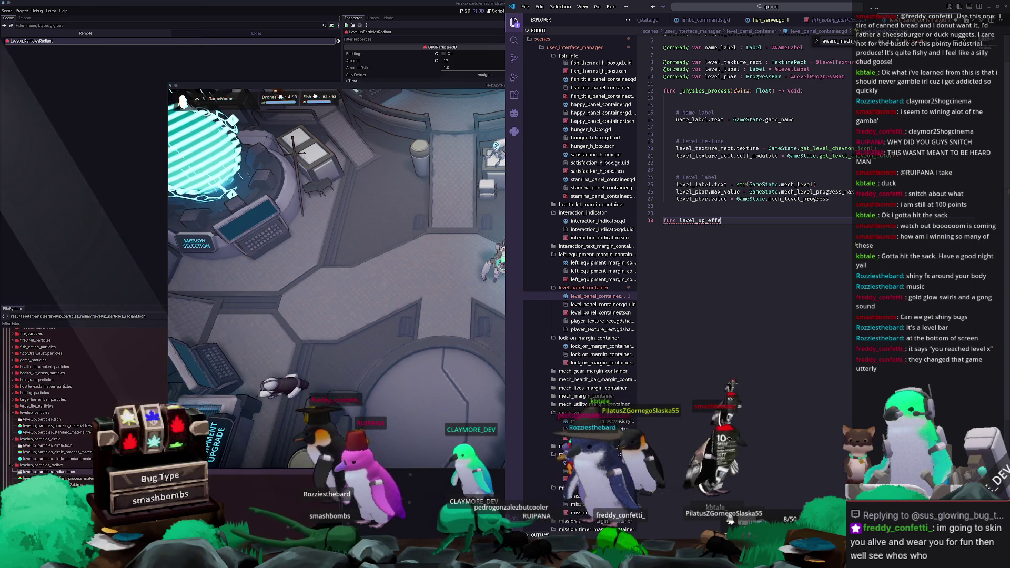
text(_on_le)
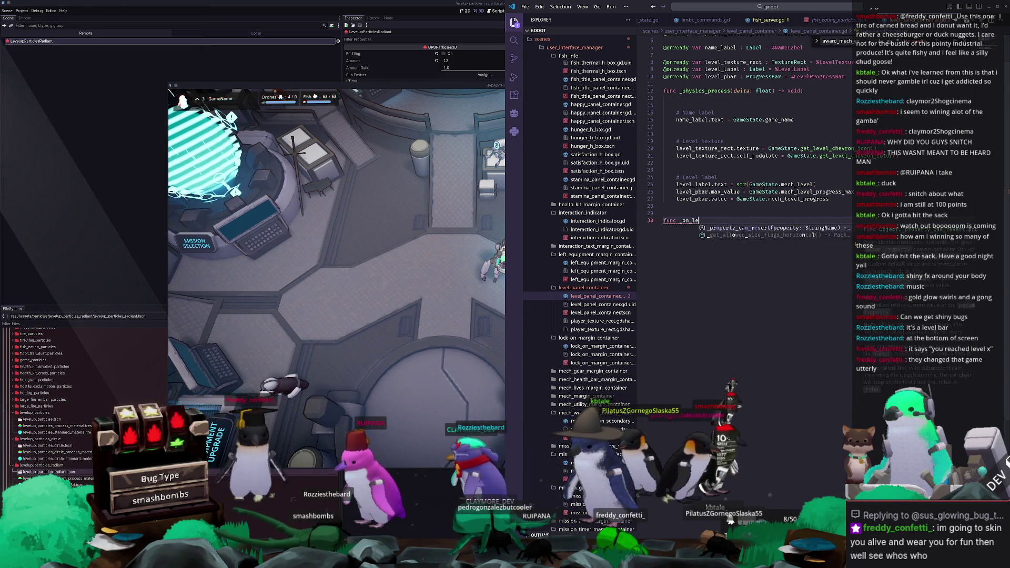
text(vel_up() -> void)
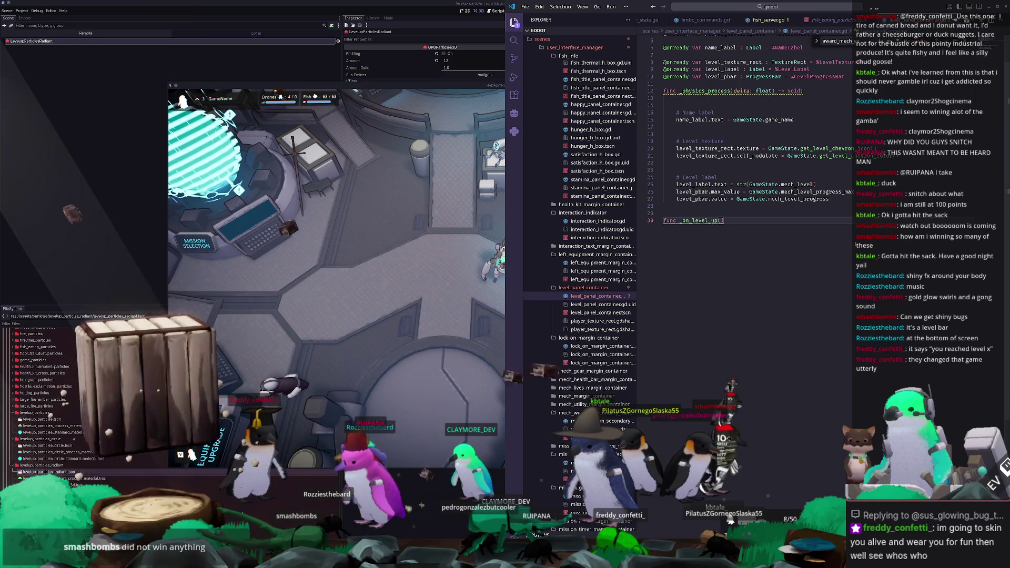
text(:)
key(Return)
click(676, 191)
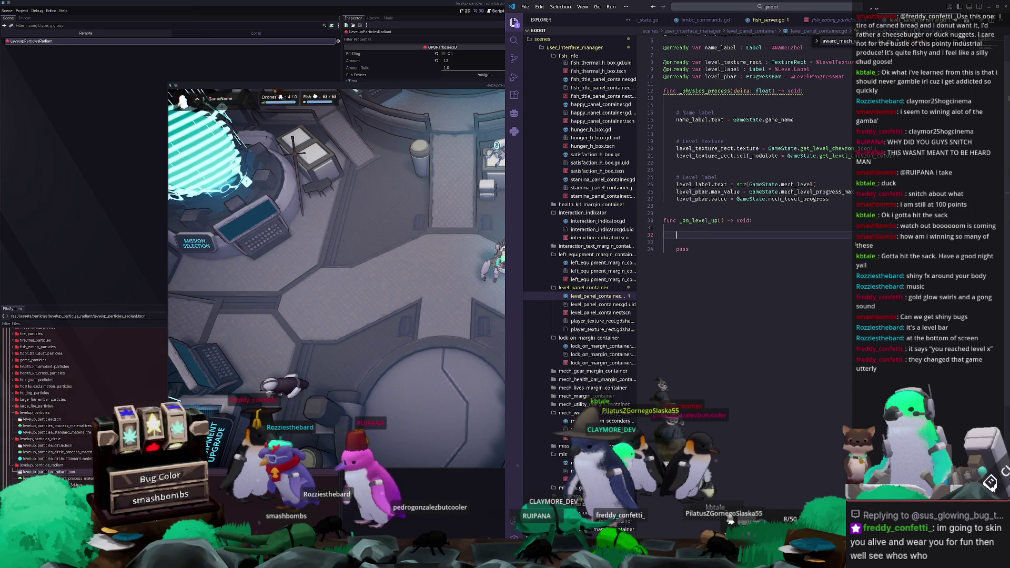
Step: Write var tween : Tween = get_tree().create_tween() in its body
text(level_la)
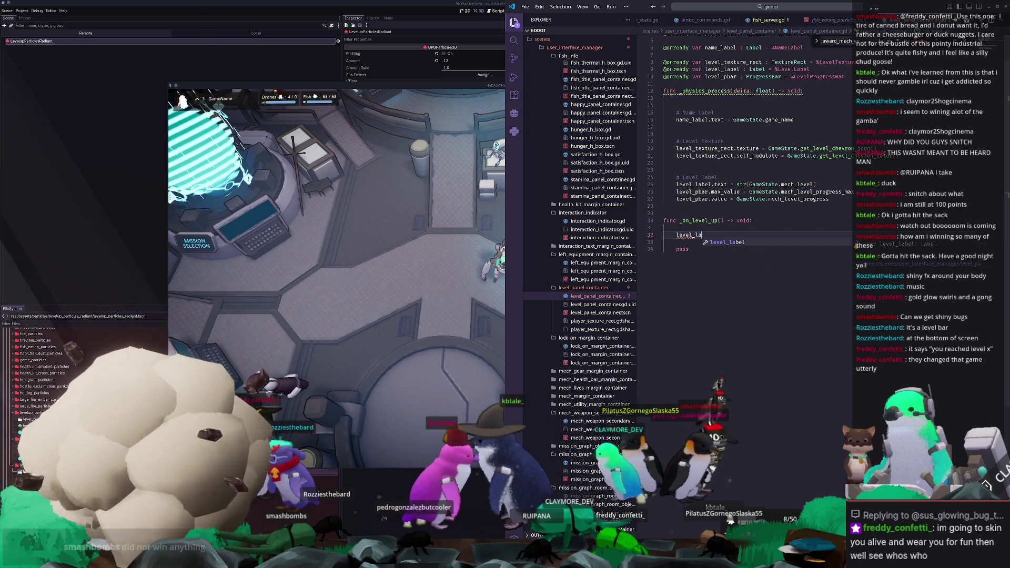
text(bel.)
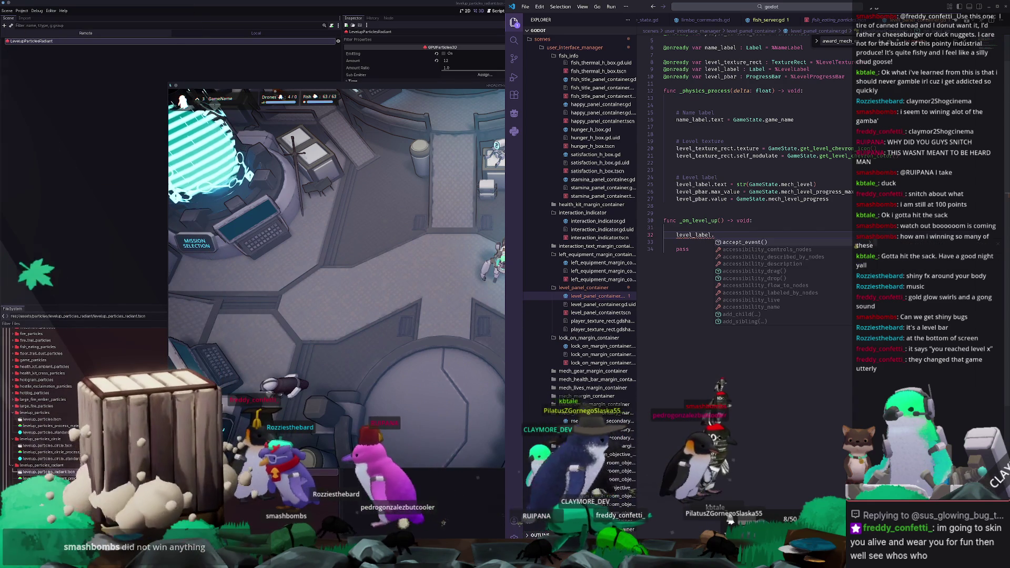
key(BackSpace)
key(BackSpace)
key(BackSpace)
text(var tween )
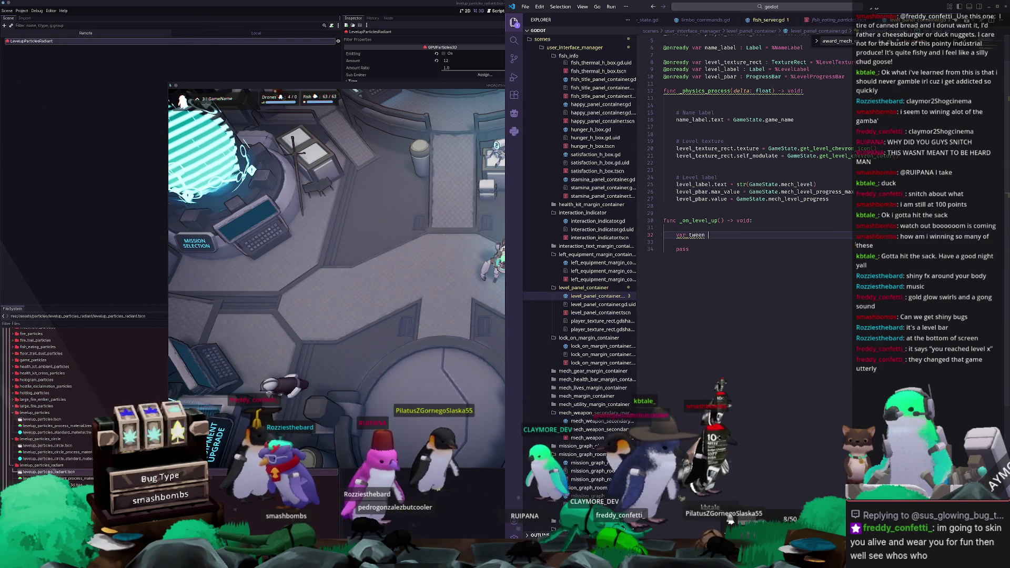
text(: Tween = get_tre)
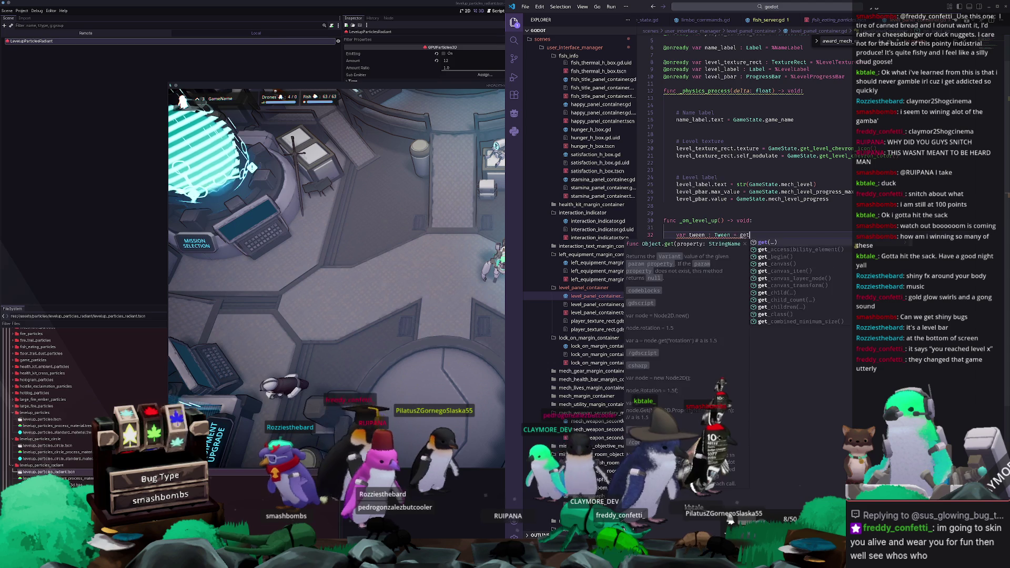
key(Return)
text(.create_twe)
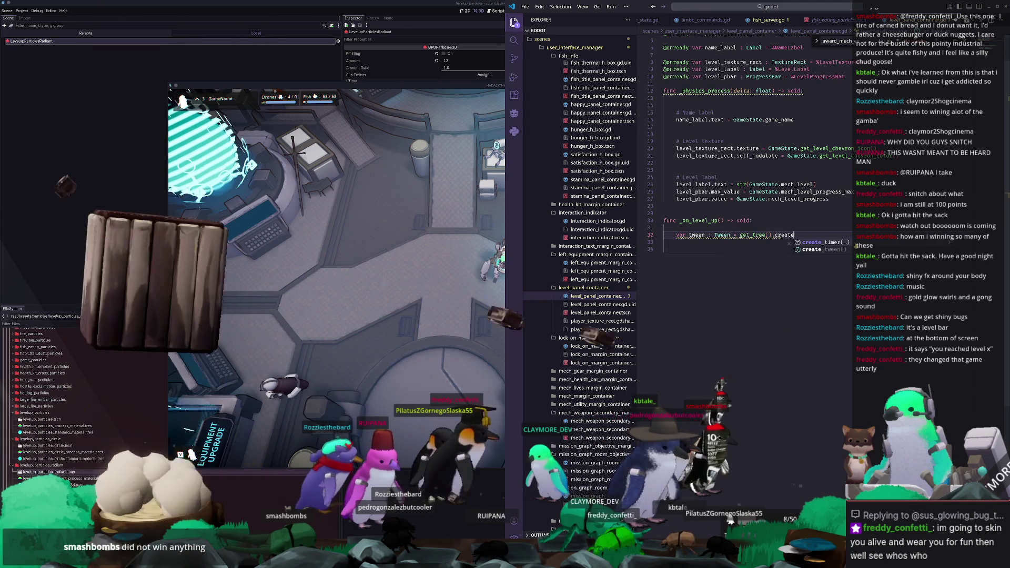
key(Return)
key(Return)
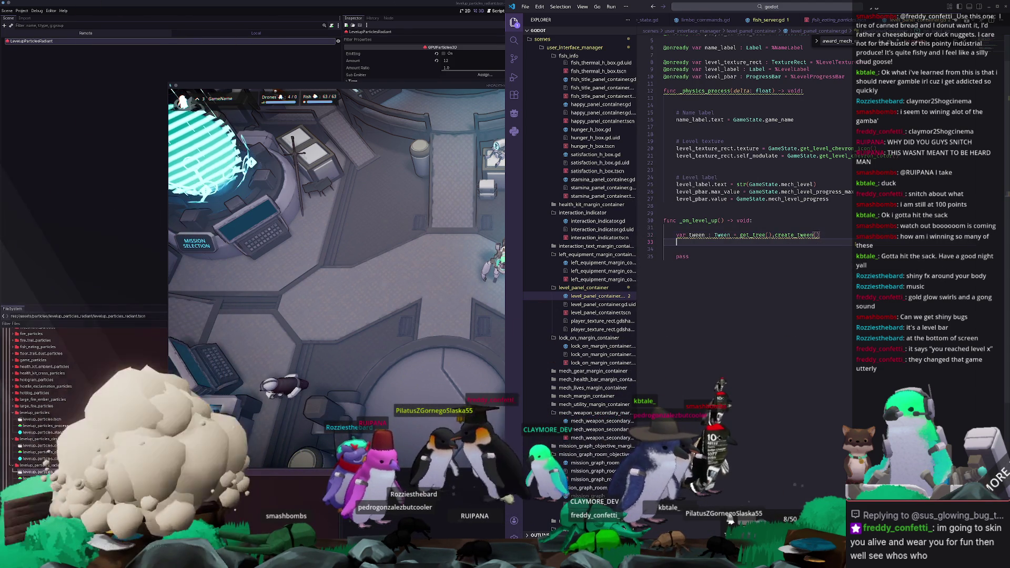
text(tween.tween_property()
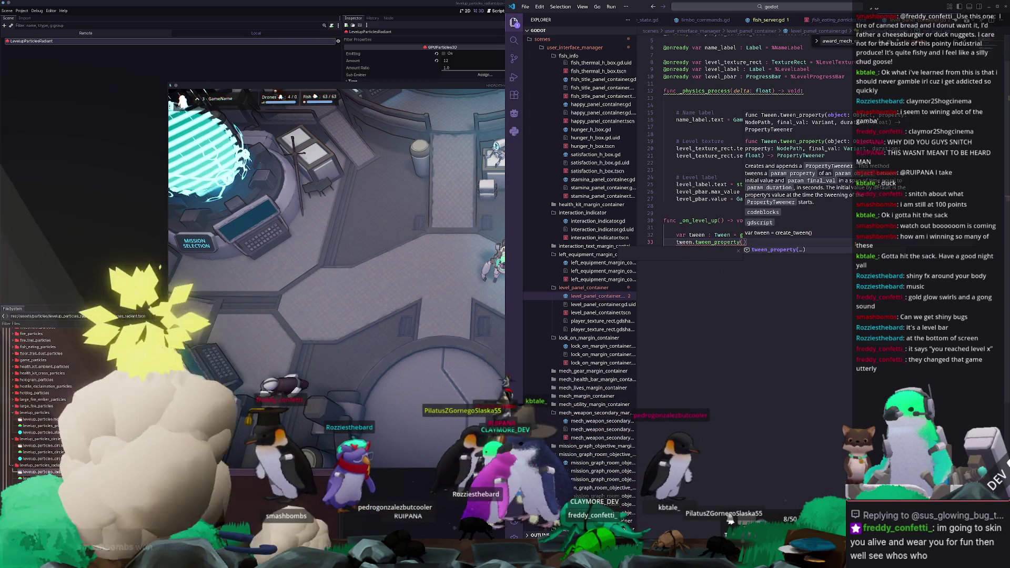
Step: Write tween.tween_property(level_label, "scale", 1.2, 0.5) to scale the label over 0.5 seconds
text(level_lbal)
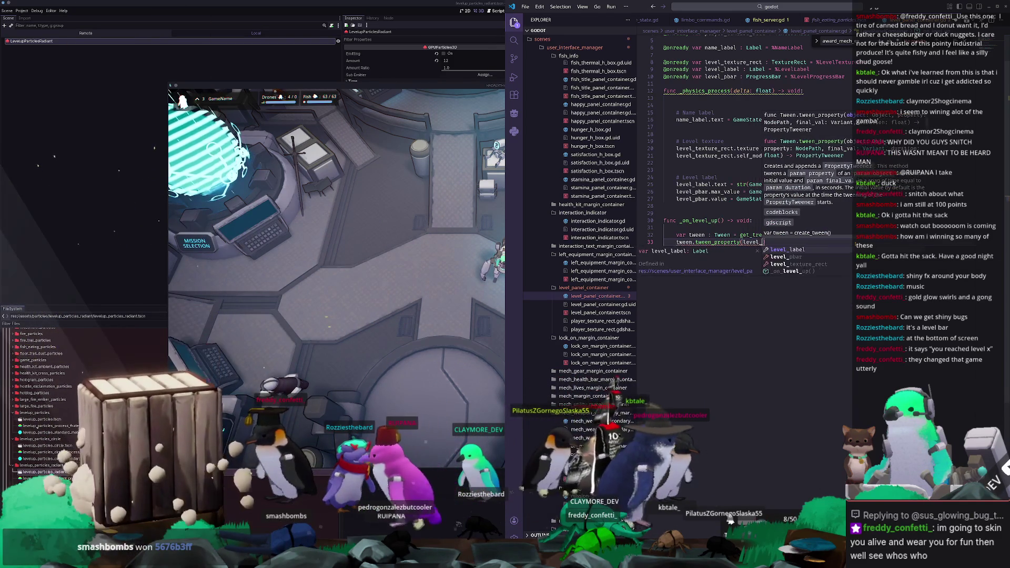
key(BackSpace)
key(BackSpace)
key(BackSpace)
text(abel)
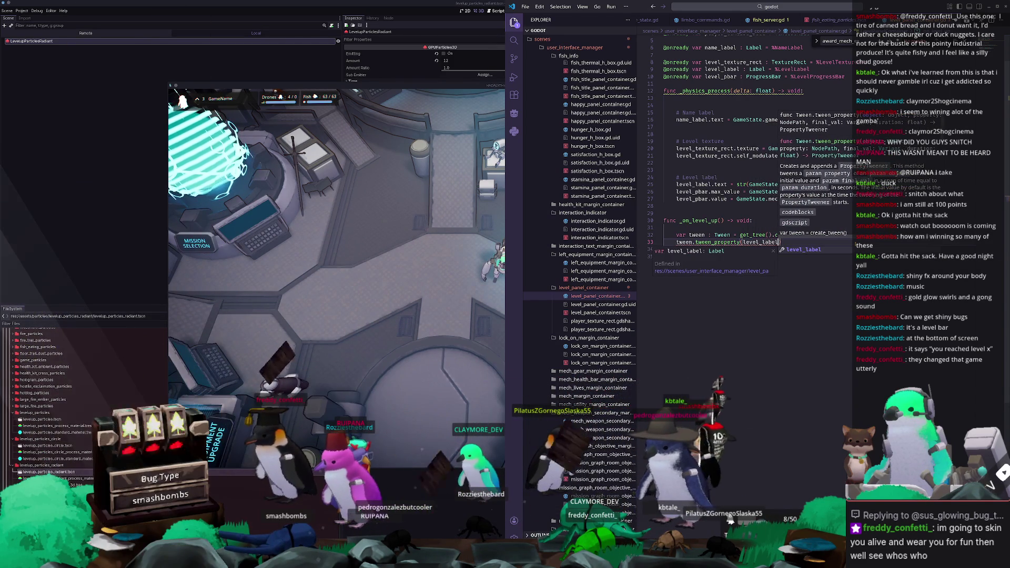
text(, scale)
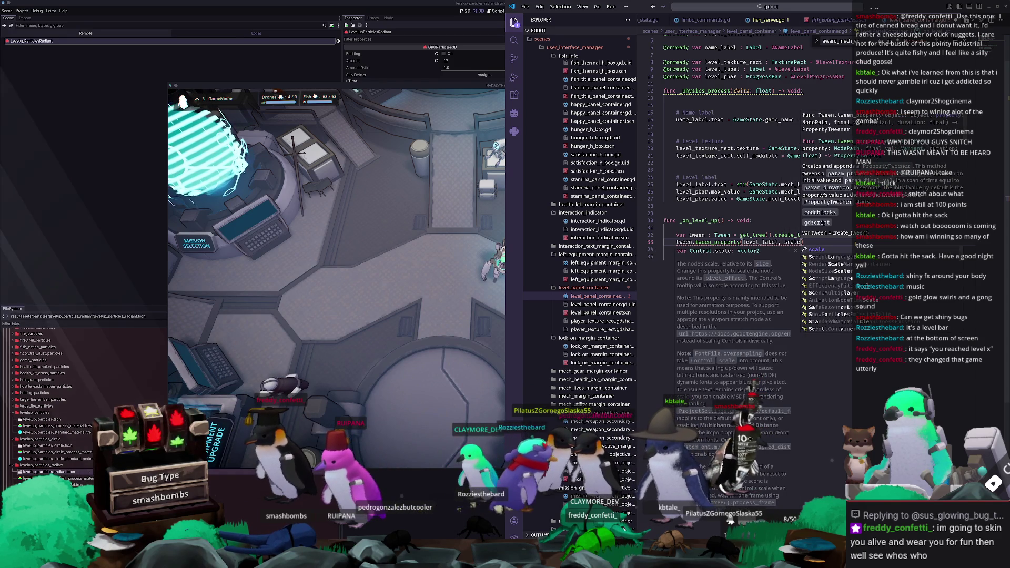
text(, 1.)
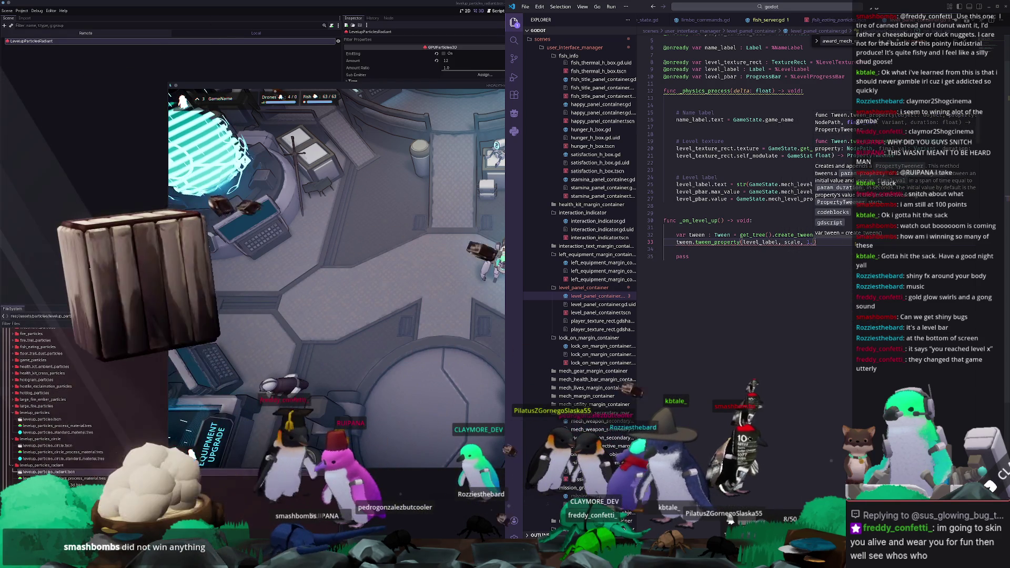
key(BackSpace)
key(BackSpace)
key(BackSpace)
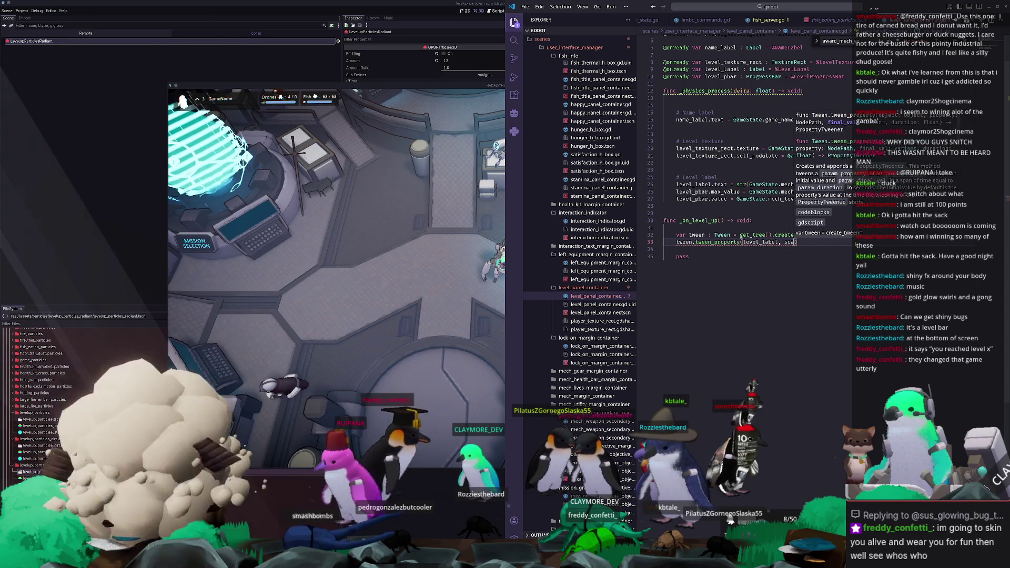
text("scale")
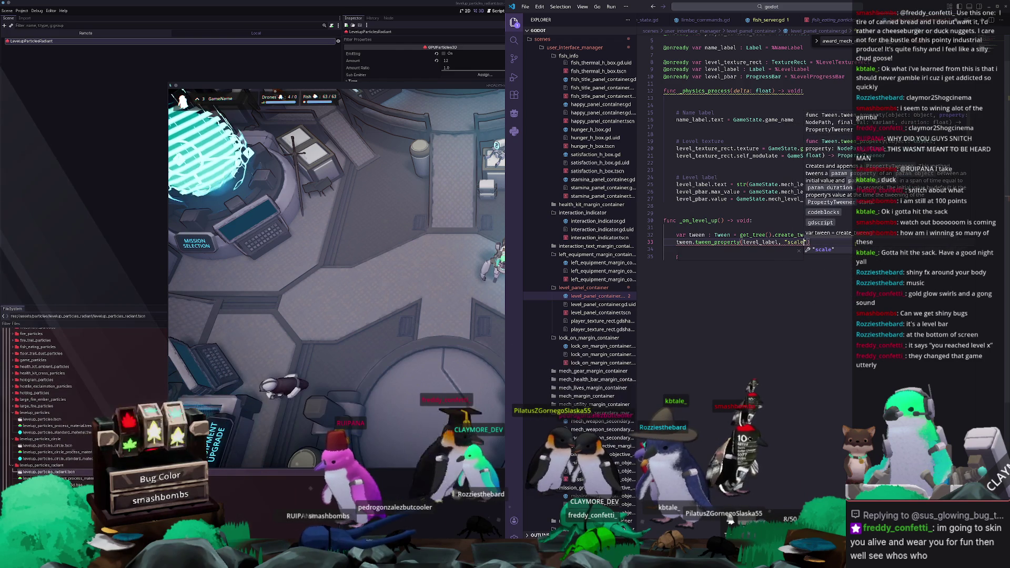
text(, 1.)
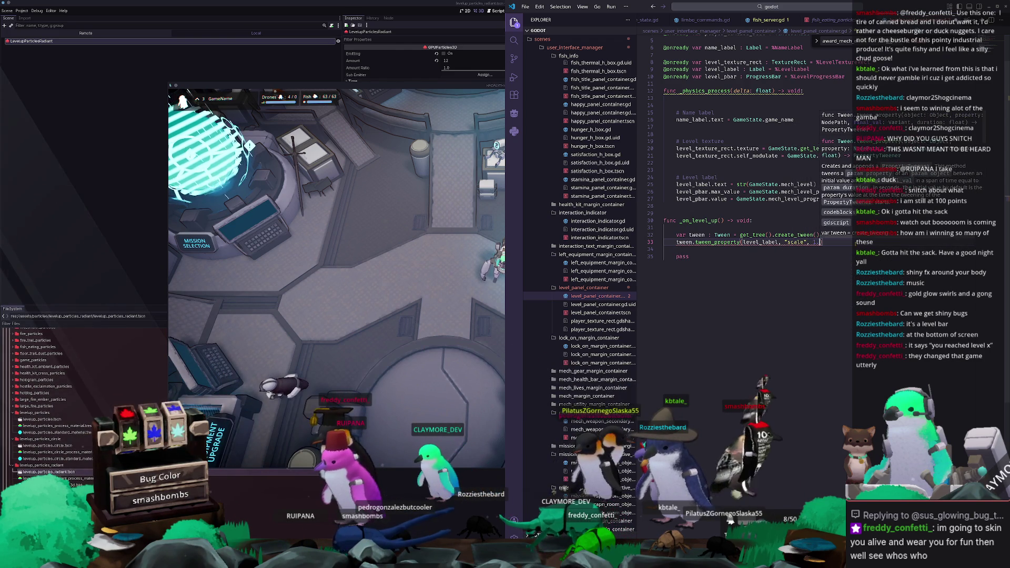
text(2, 0.5)
key(Up)
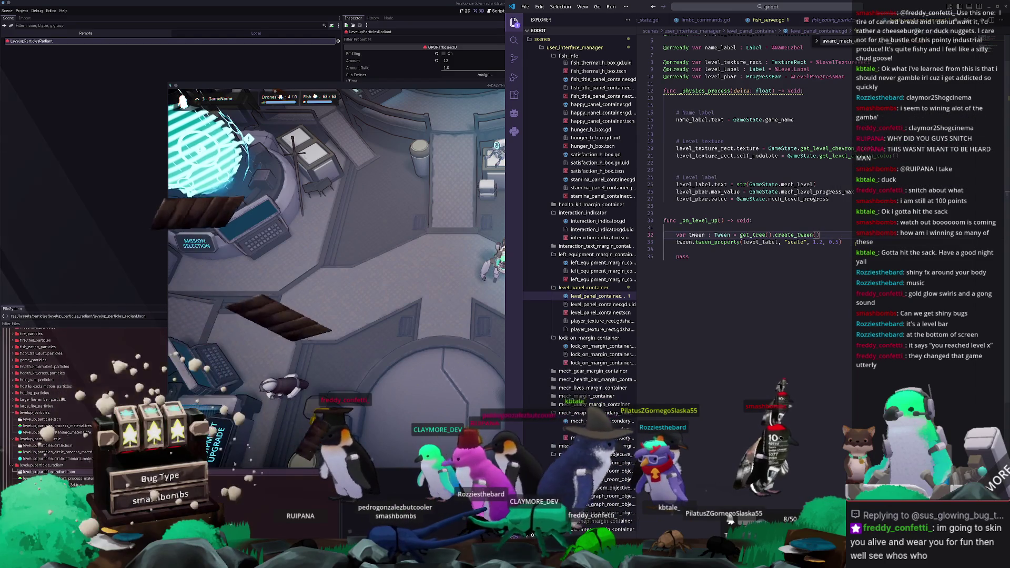
double_click(816, 242)
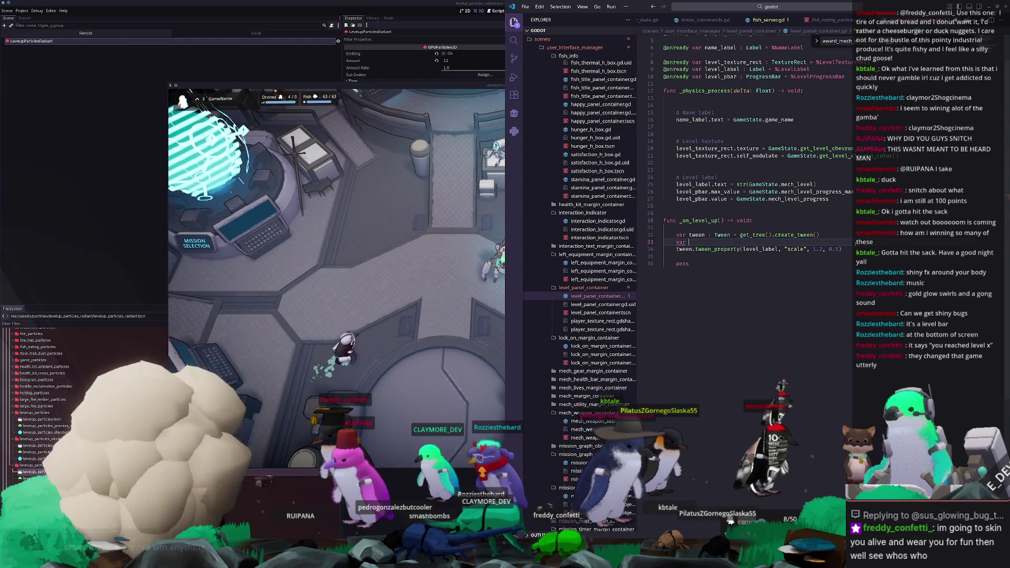
Step: Store level_label.scale in a Vector2 original_scale and use it in the scale tween call
text(ori)
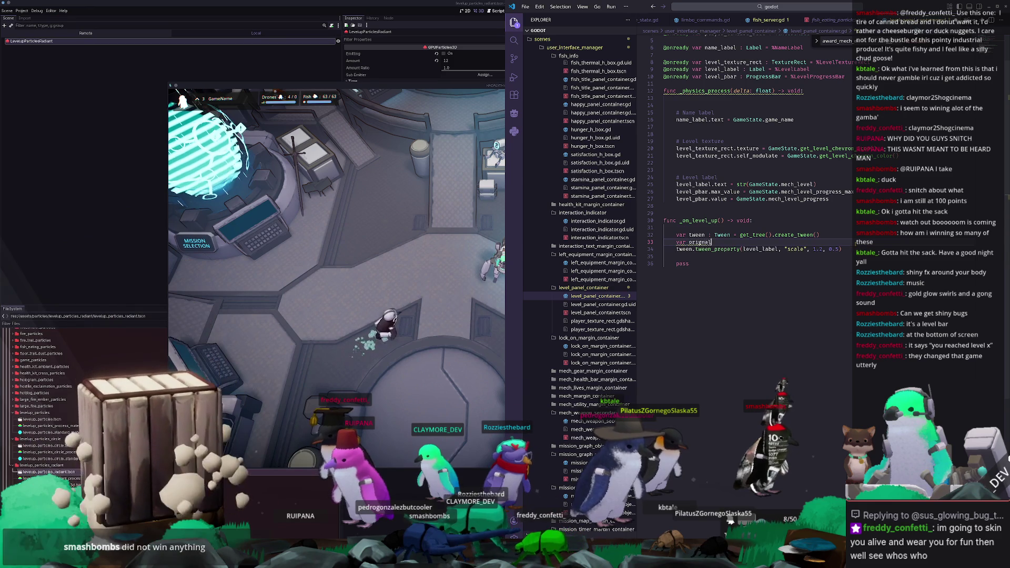
text(ginal)
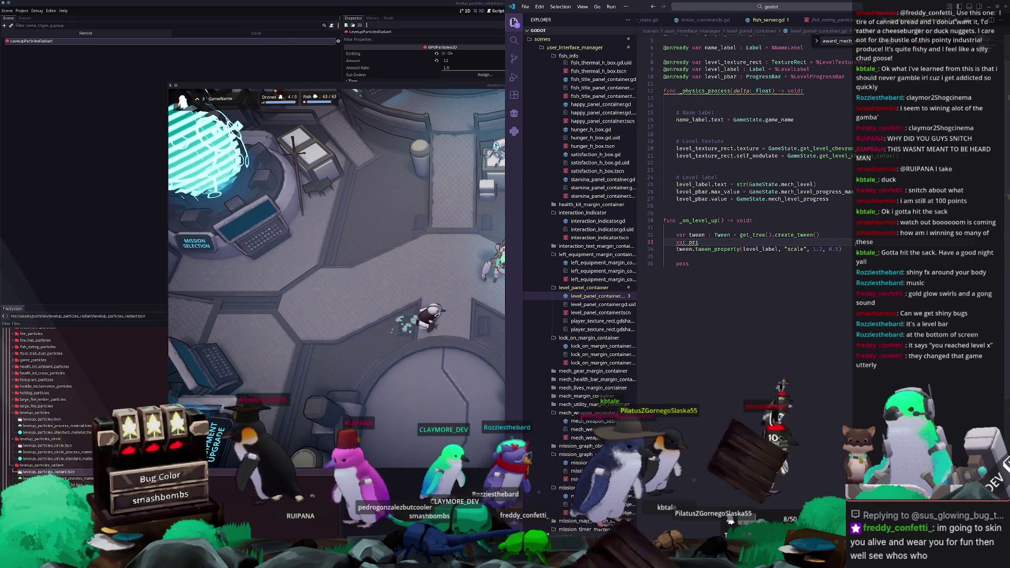
text(_scale)
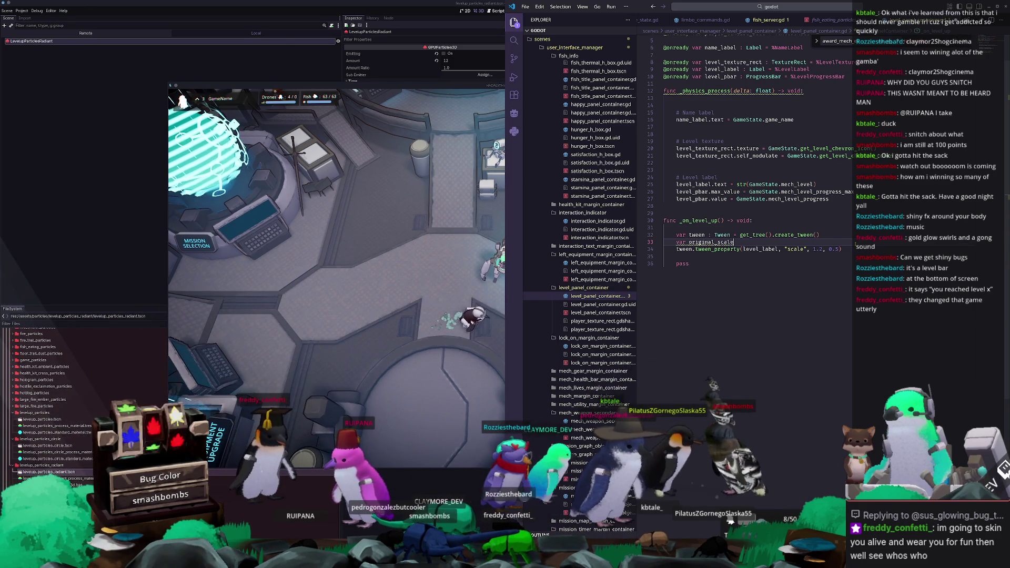
text( : float =)
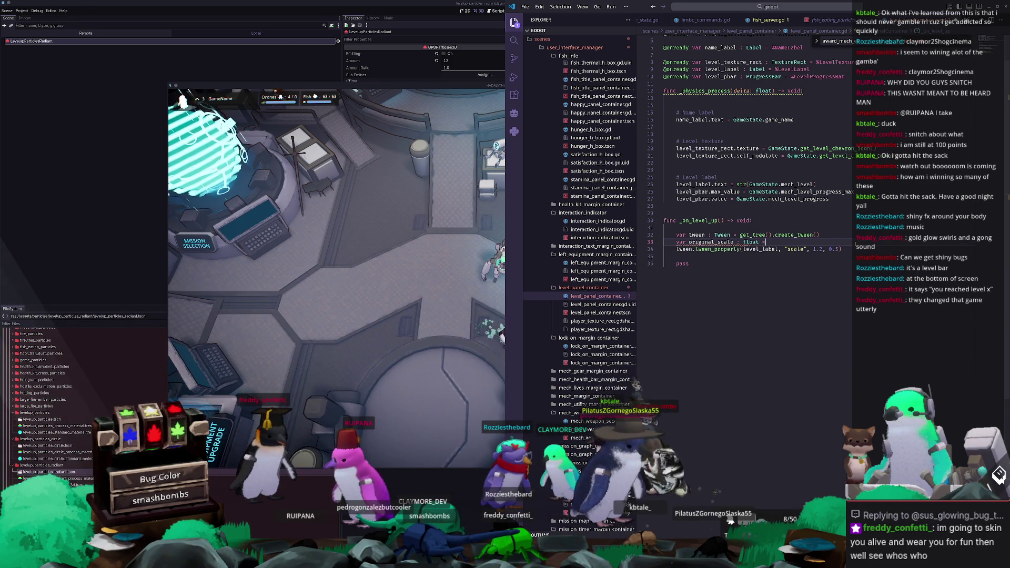
text( level_label.scale)
key(Return)
text(tween.tween_property(level_label, "scale", 1.2, 0.5))
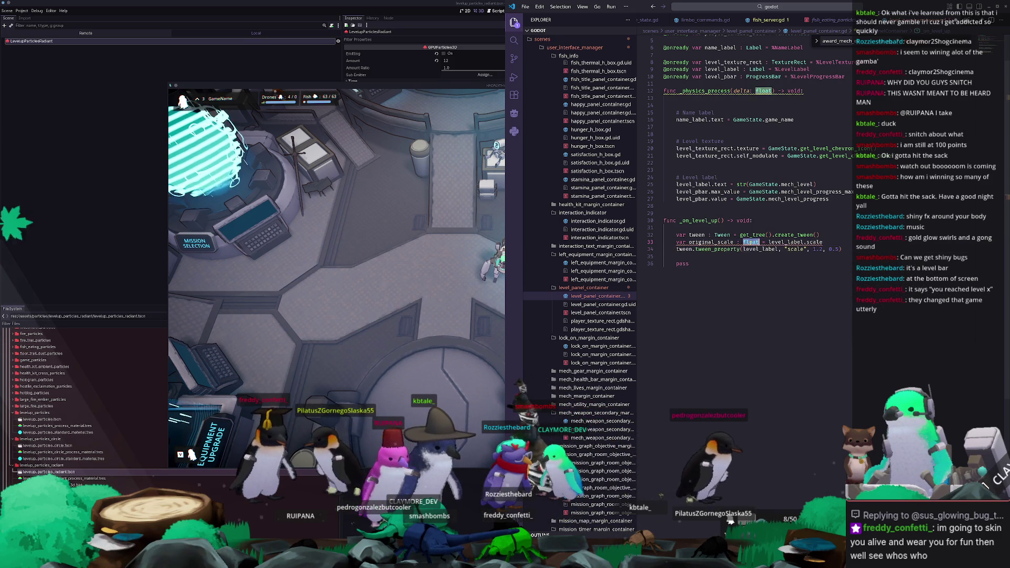
text(Vector2)
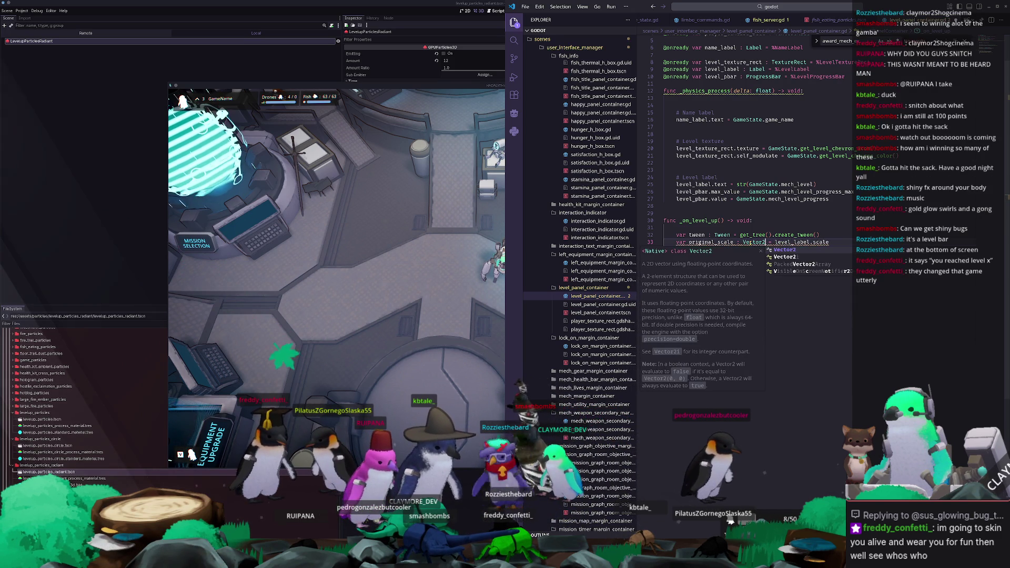
click(764, 249)
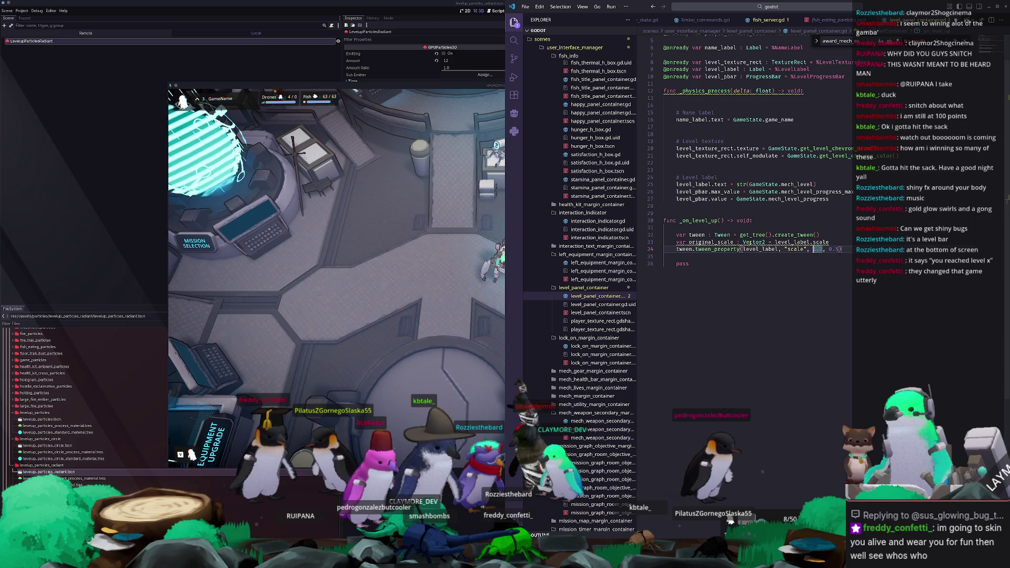
text(riginal_scale)
key(Tab)
text(tween.tween_property)
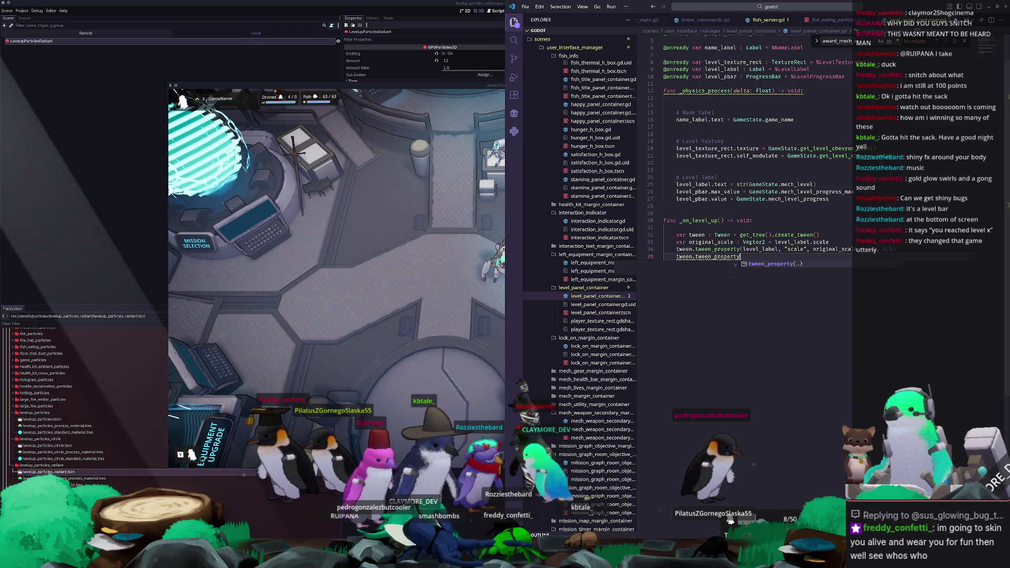
Step: Finish the second tween so level_label's scale returns to original_scale
text((level_)
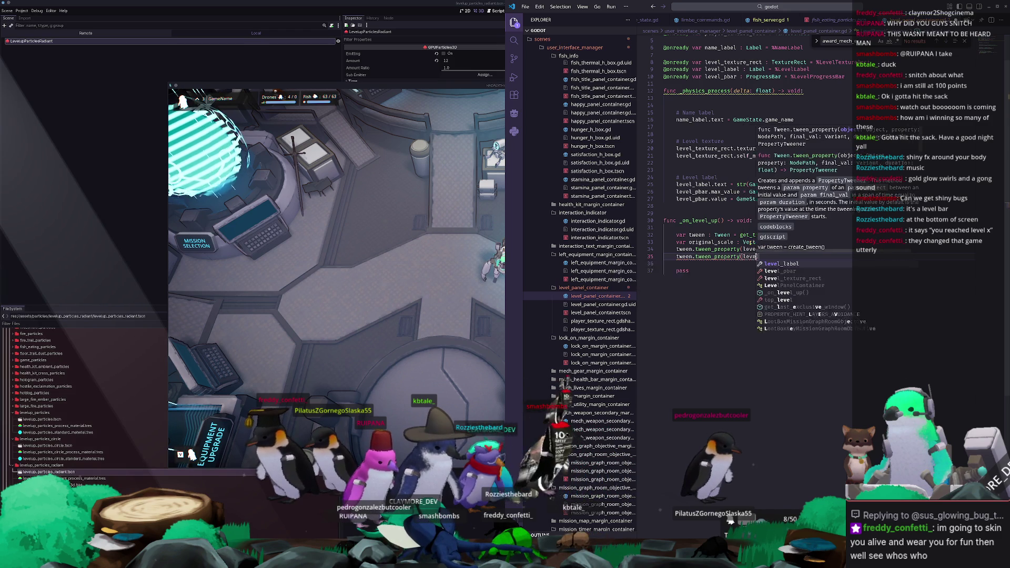
text(label))
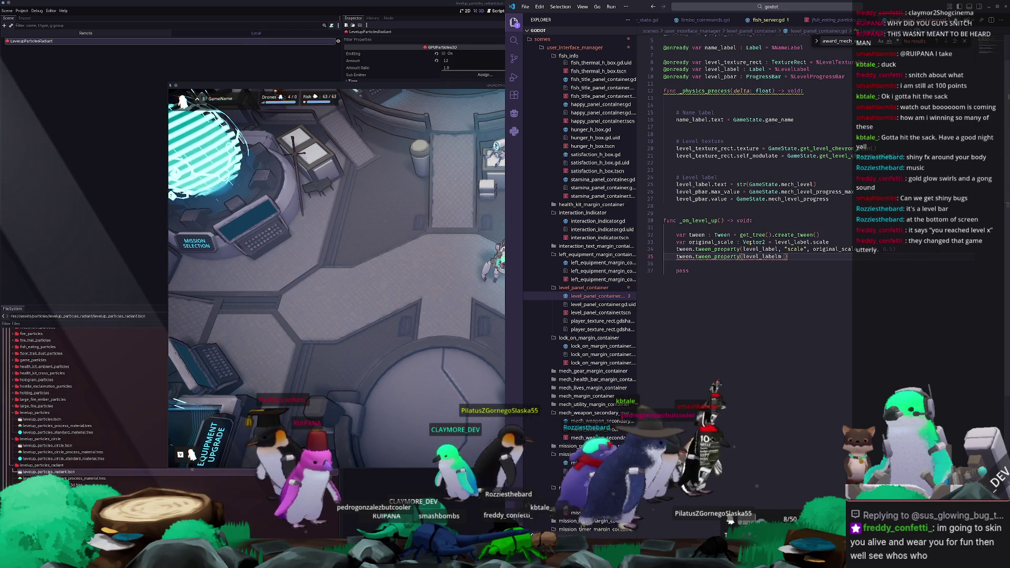
text("scale")
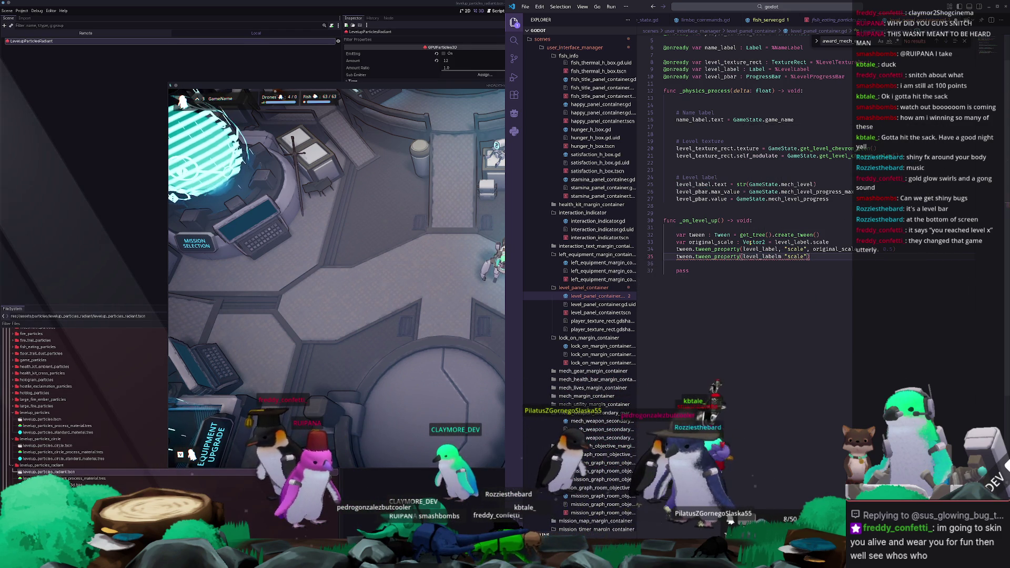
text(original_scale)
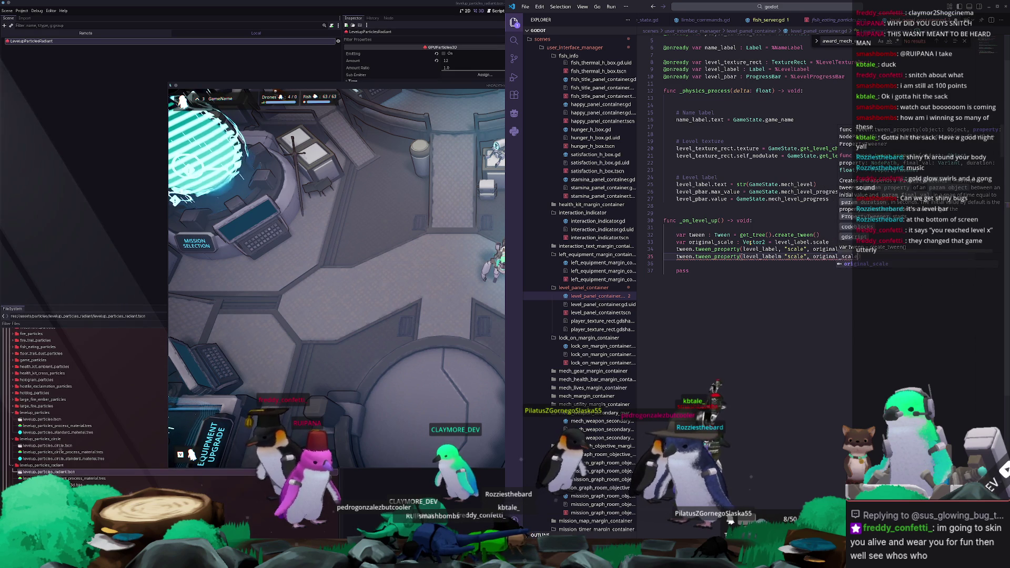
click(664, 263)
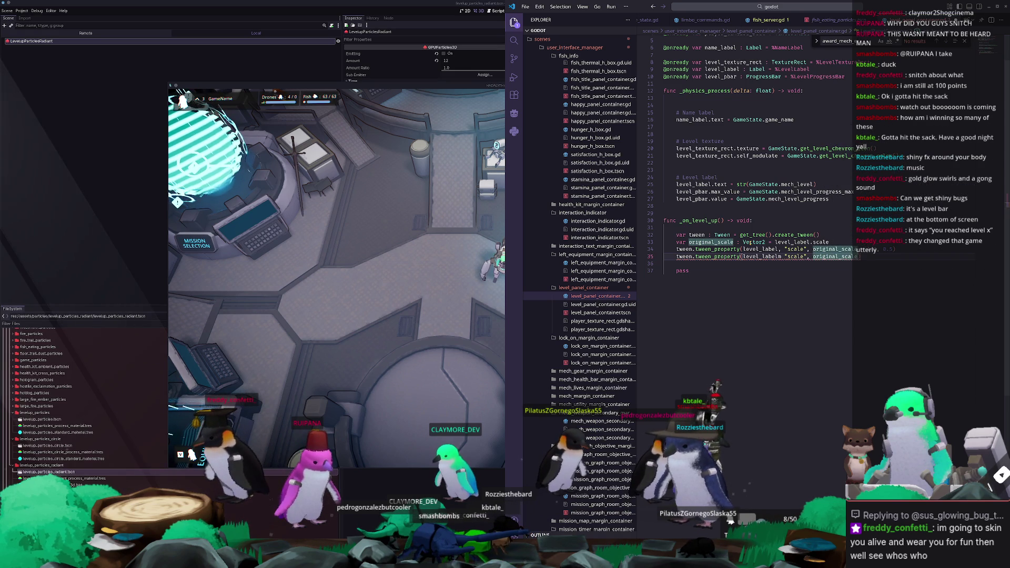
key(Down)
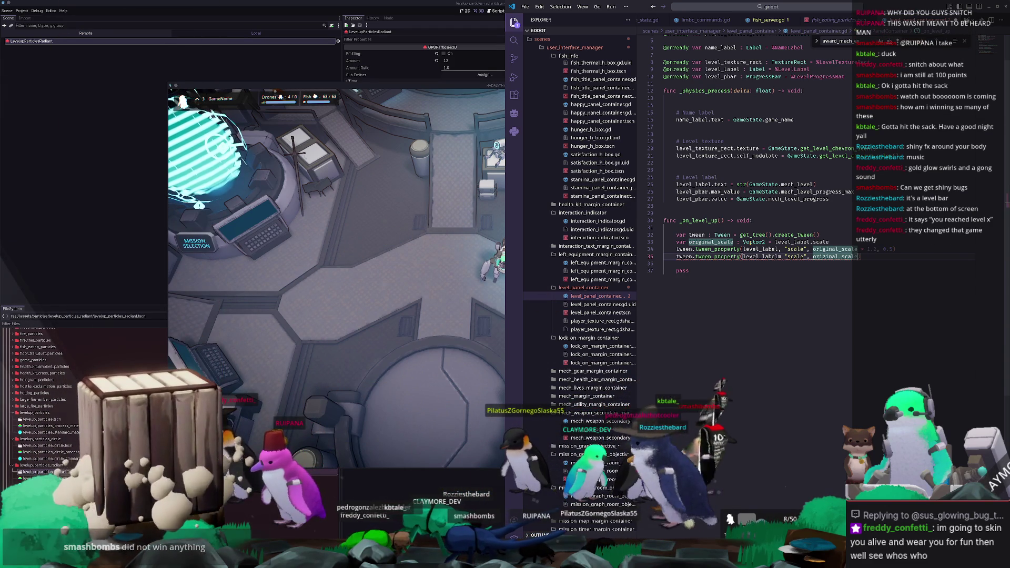
key(Up)
key(Up)
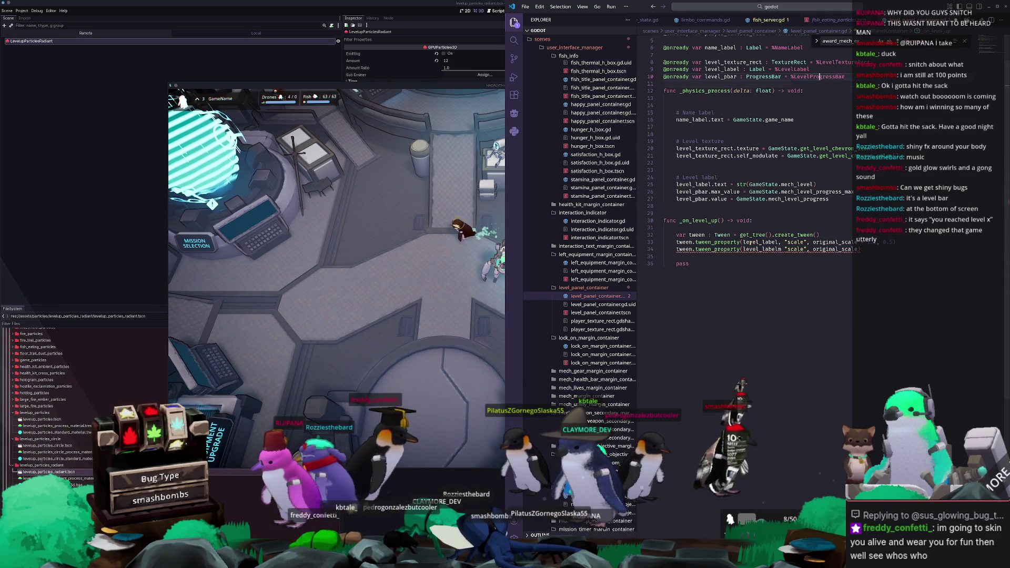
key(Return)
key(Return)
key(Up)
text(func _read)
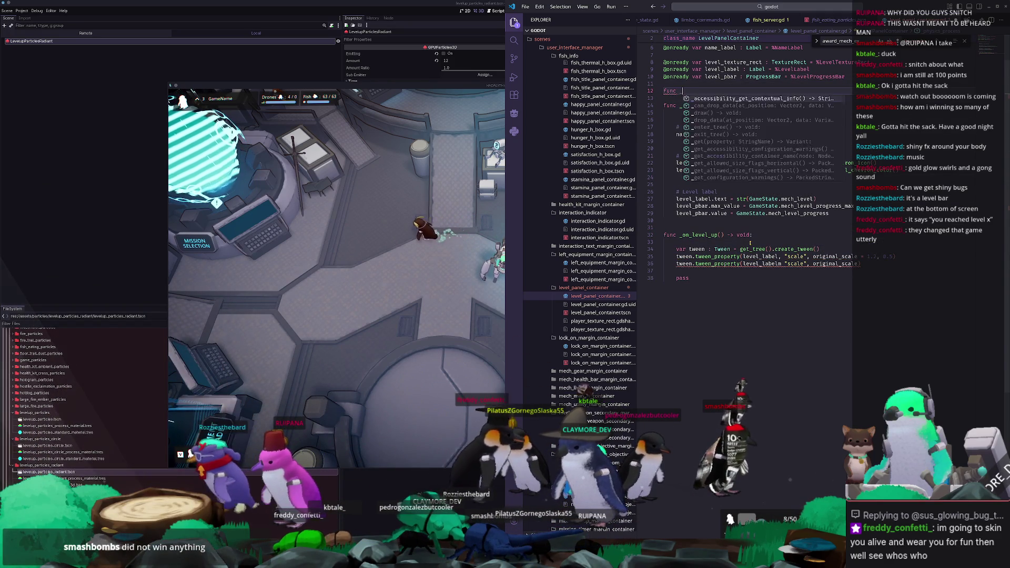
key(Return)
key(Home)
key(Return)
key(Return)
key(End)
key(Return)
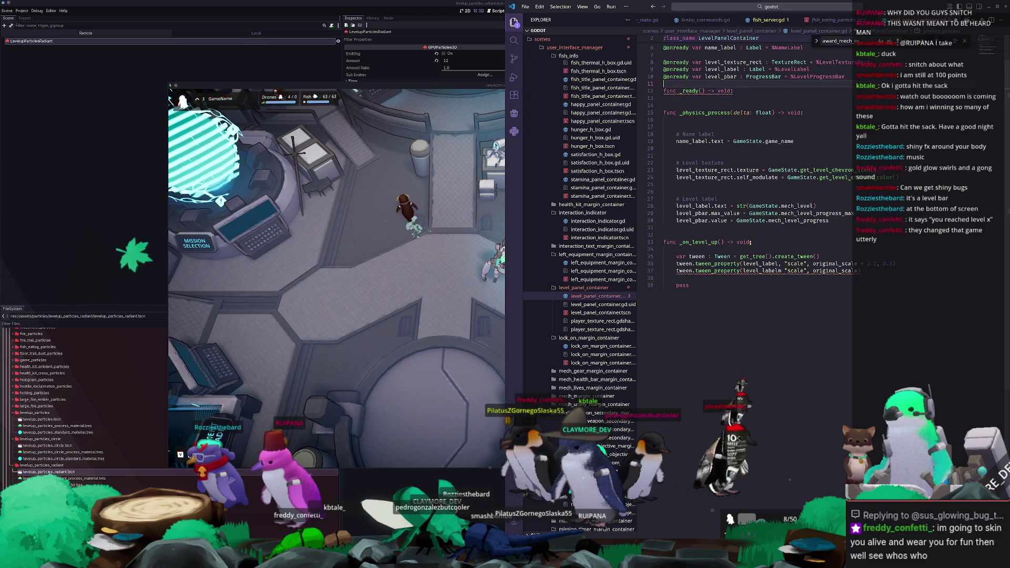
Step: Declare a class-level var original_scale : Vector2 above _ready
key(Up)
key(Up)
text(orig)
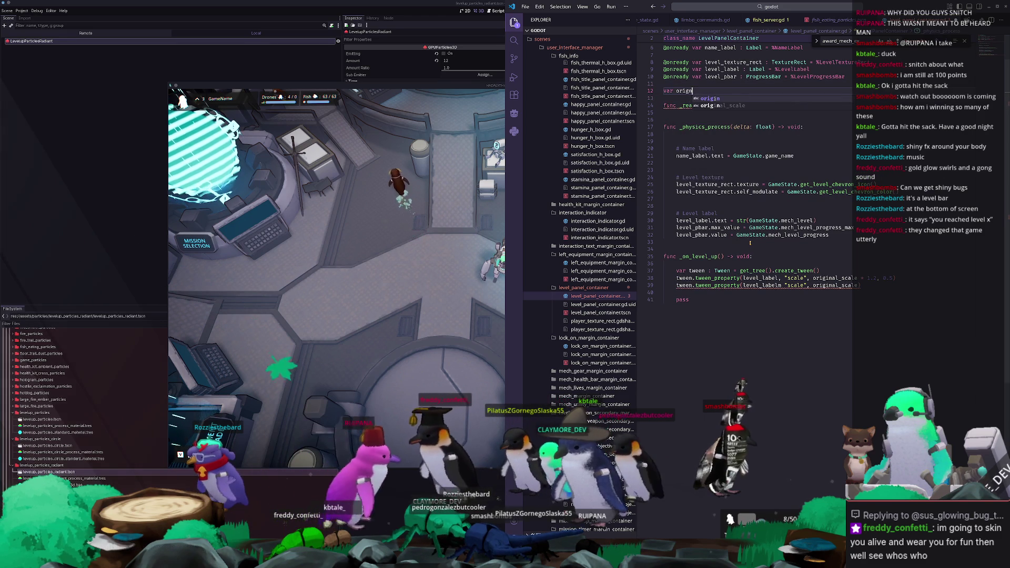
key(Return)
key(Down)
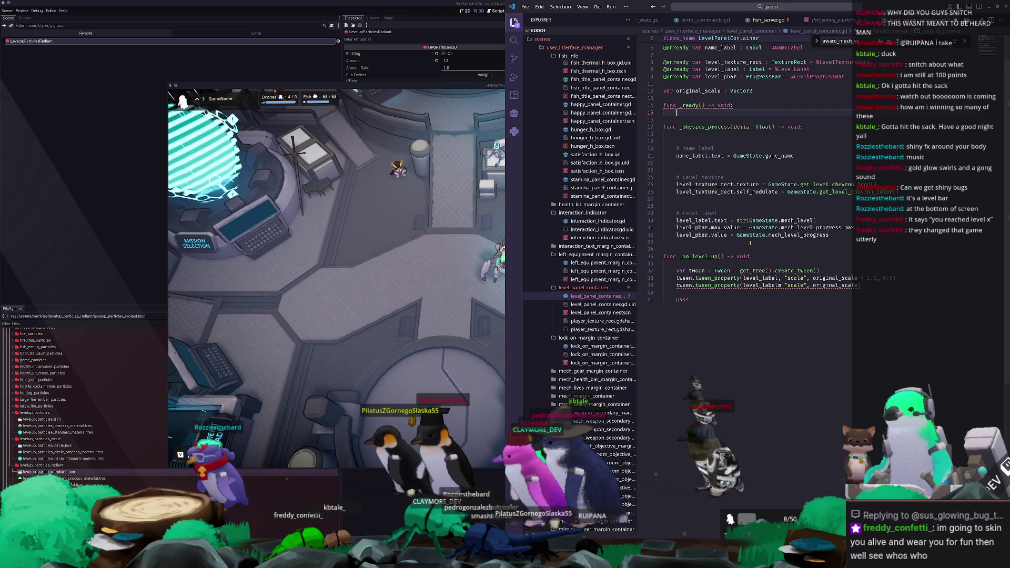
Step: In _ready, assign original_scale = level_label.scale without the extra var and type
key(Return)
text(var original_scale : Vector2 = level_label.scale)
key(ctrl+shift+k)
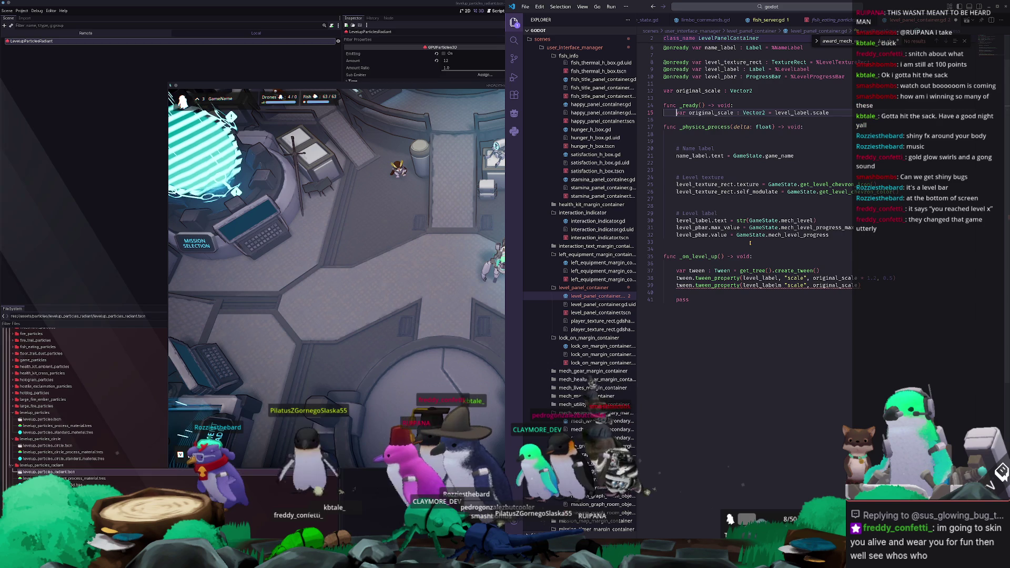
key(Delete)
key(Delete)
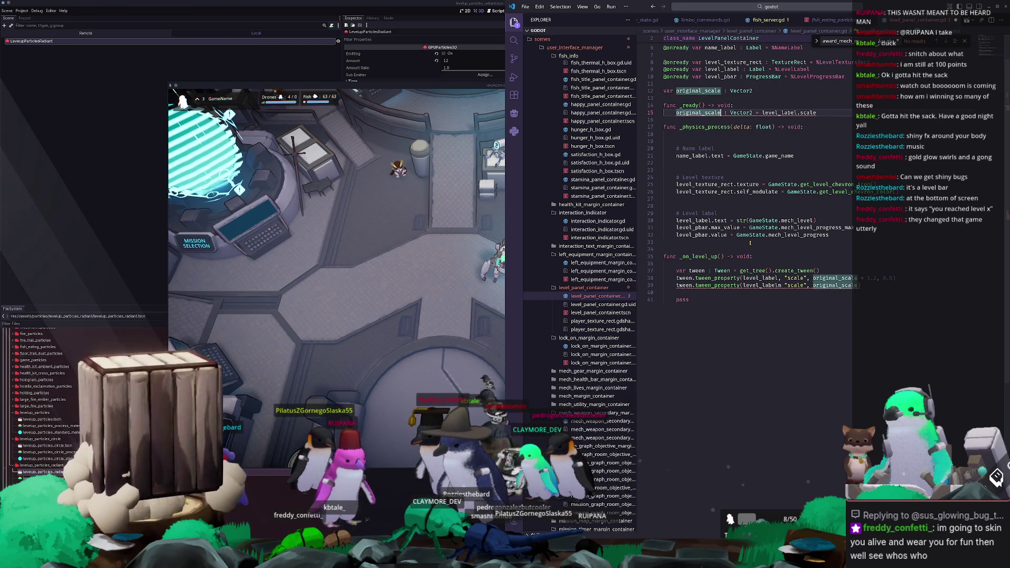
key(ctrl+shift+Right)
key(ctrl+shift+Right)
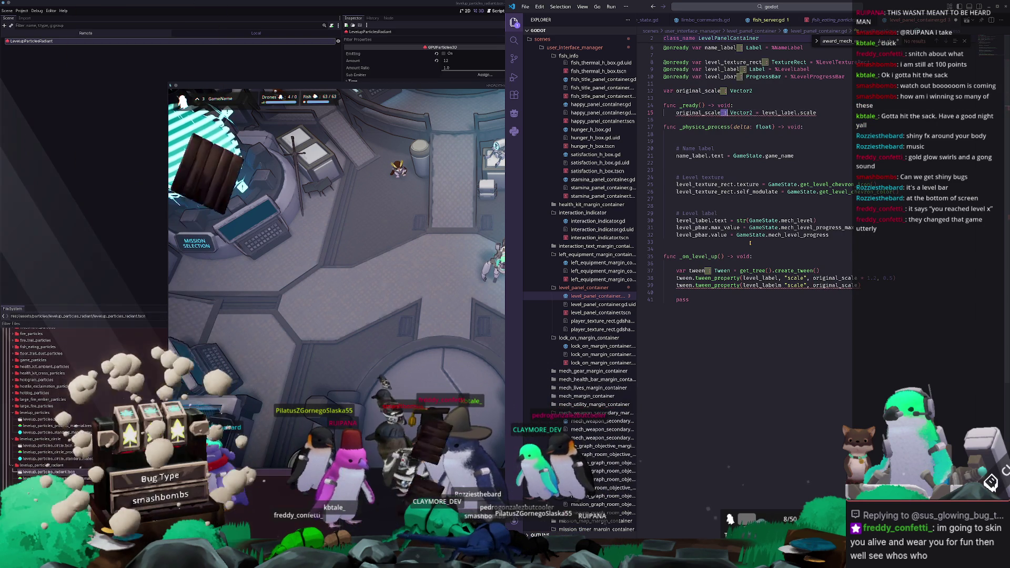
key(Delete)
key(Down)
key(Up)
key(Up)
key(Up)
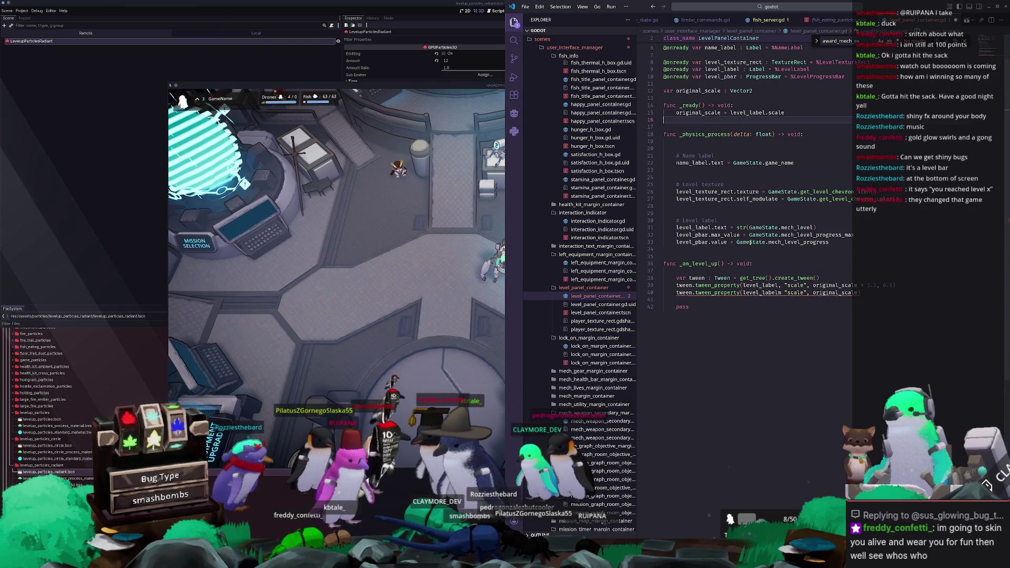
key(Return)
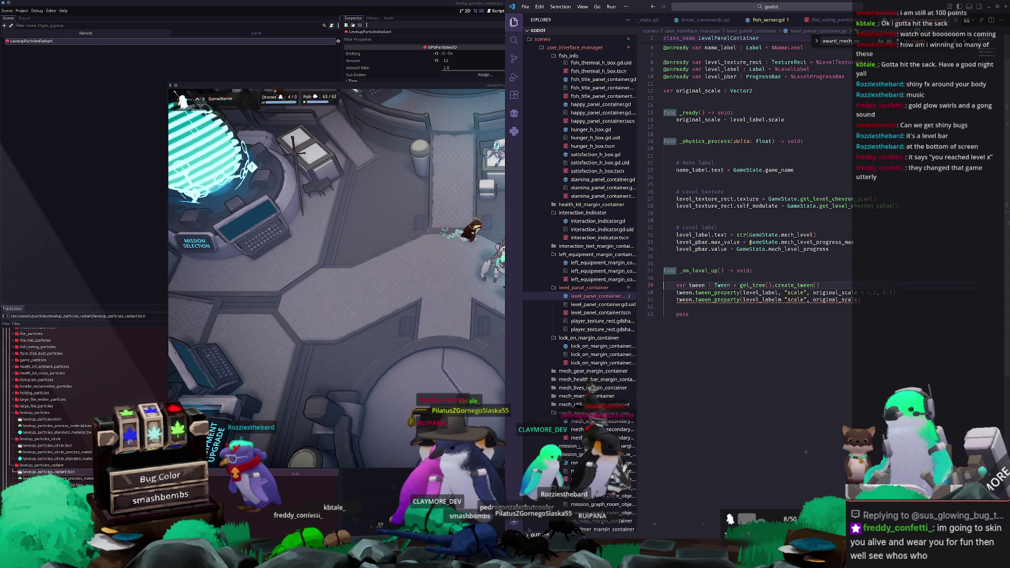
Step: Fix the second tween to tween level_label's "scale" to original_scale and remove the leftover pass
click(784, 299)
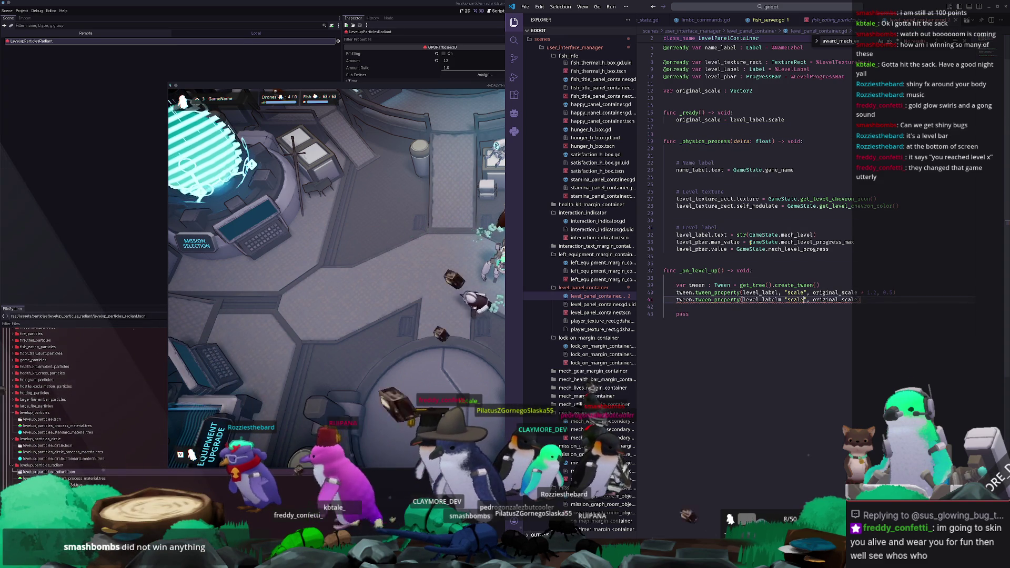
key(BackSpace)
text(, "scal)
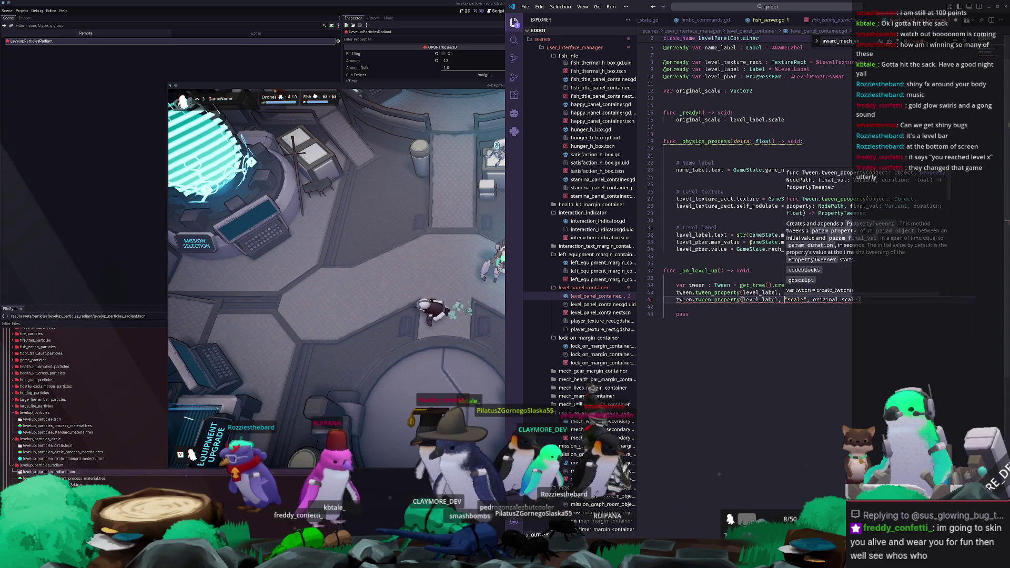
text(e", original_scale,)
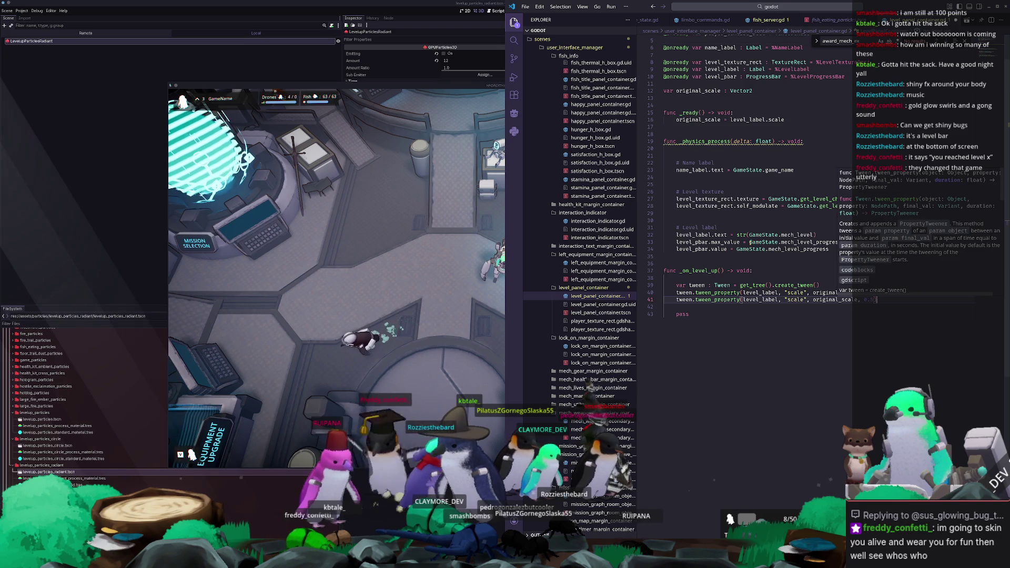
click(663, 307)
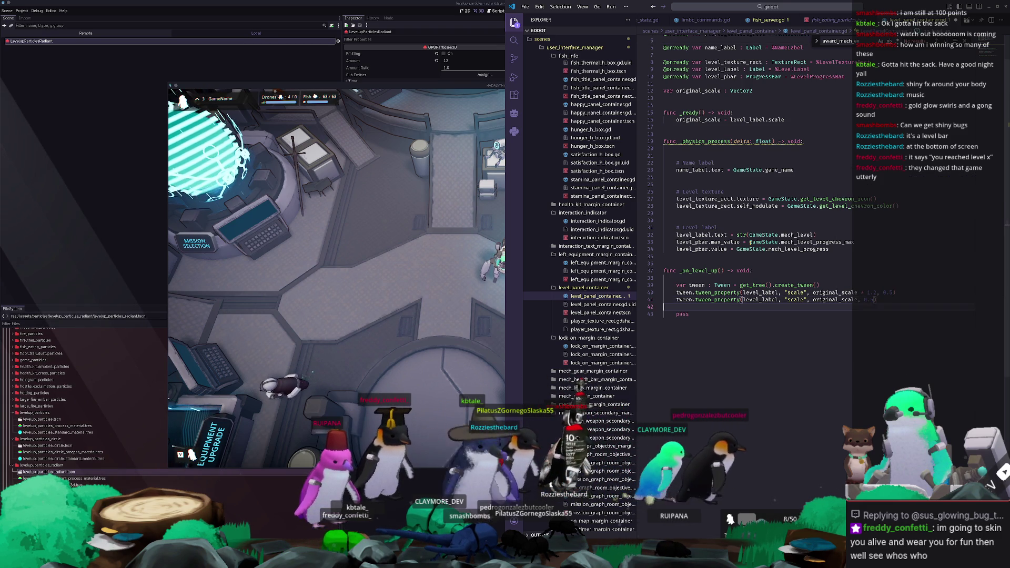
drag(664, 313, 688, 314)
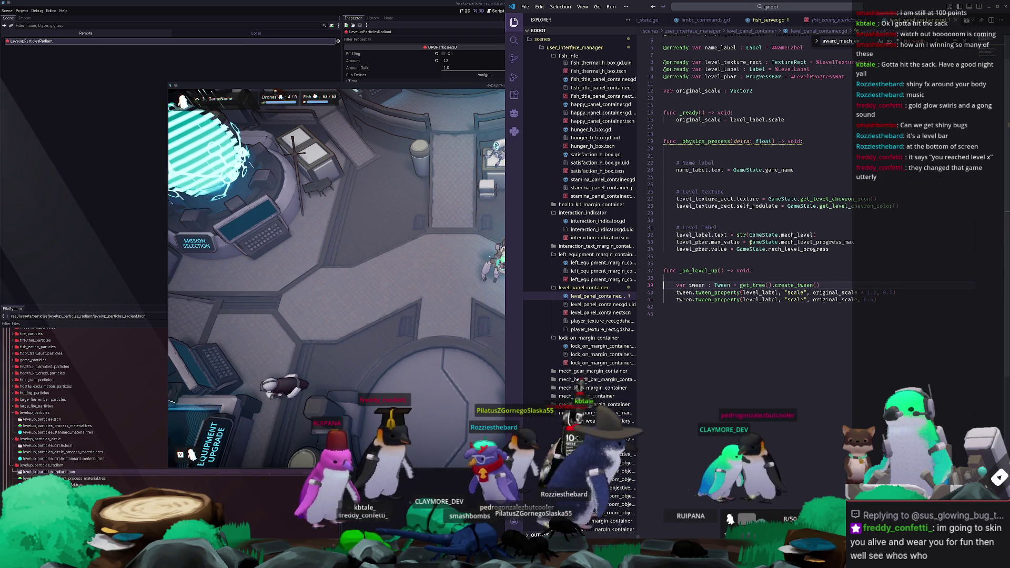
Step: Search for the game_state file in quick open
scroll(688, 212, up, 2)
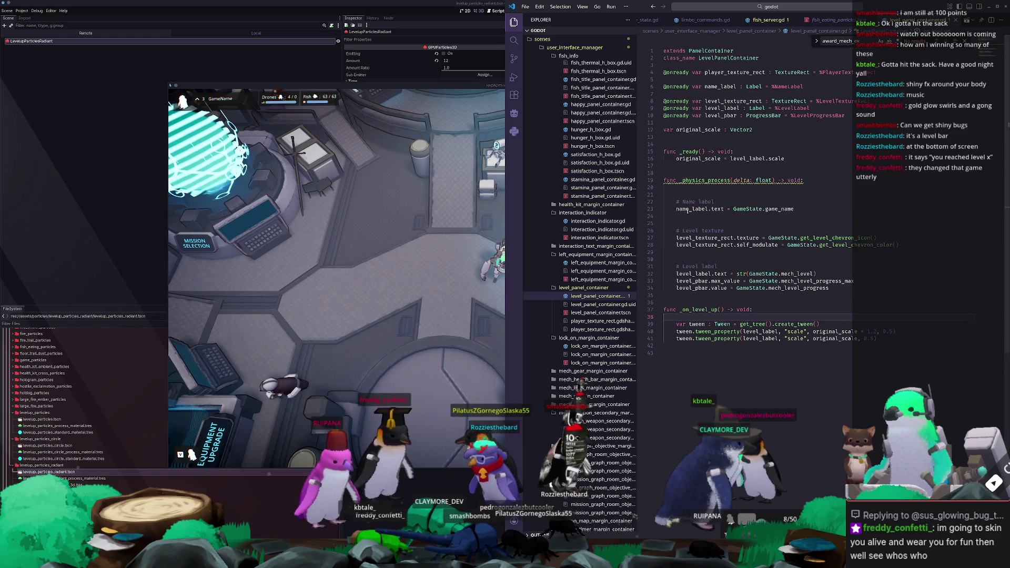
click(795, 10)
text(game_)
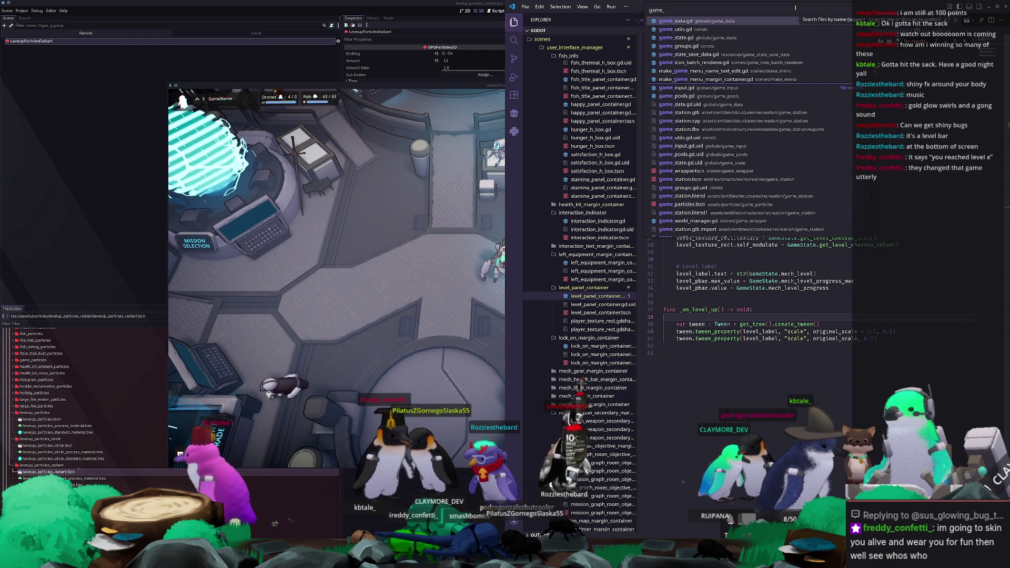
text(state)
Step: Open game_state.gd, then jump to the show_end_mission_screen signal in event_bus.gd
key(Return)
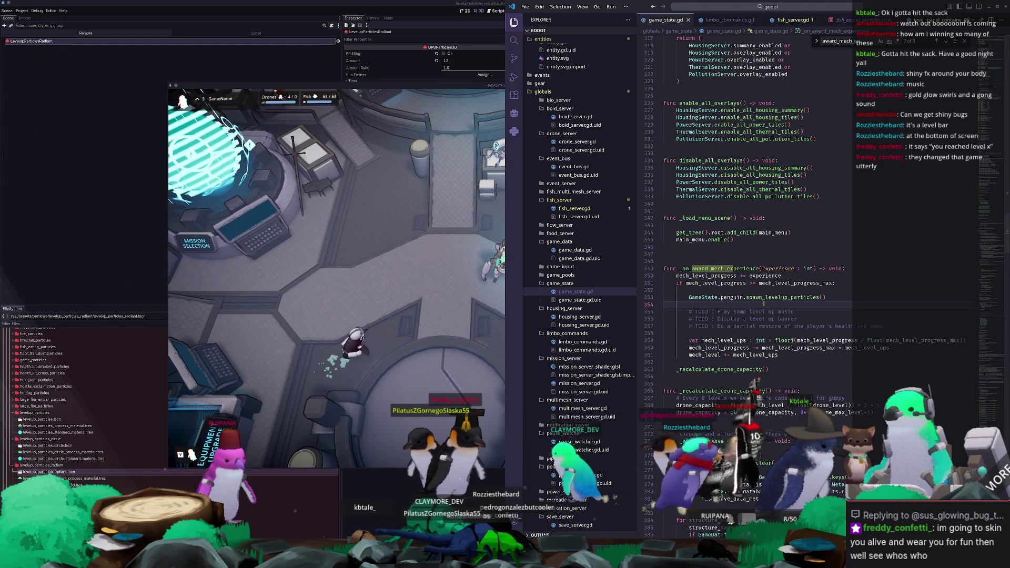
scroll(850, 298, up, 2)
click(816, 7)
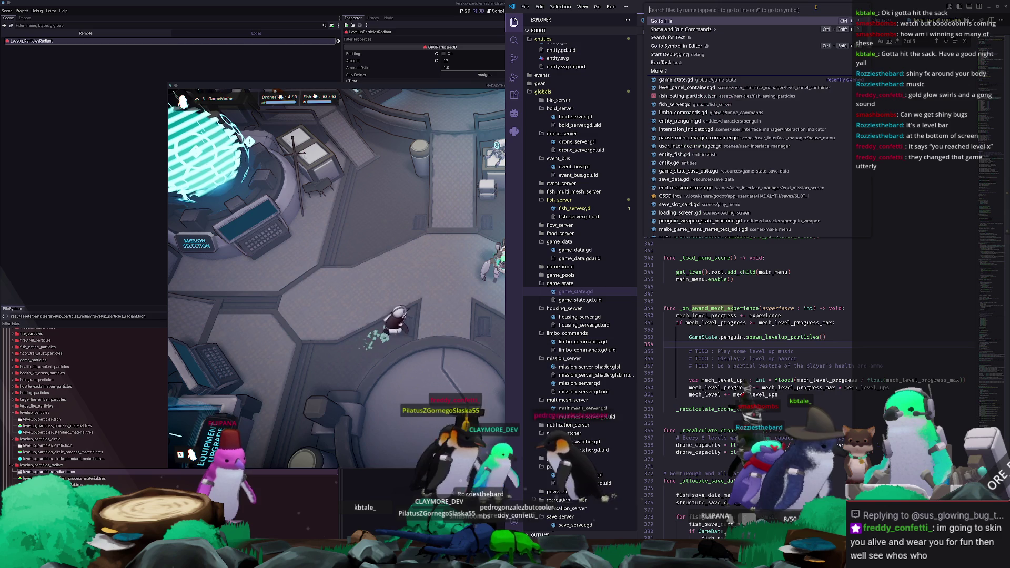
text(signal)
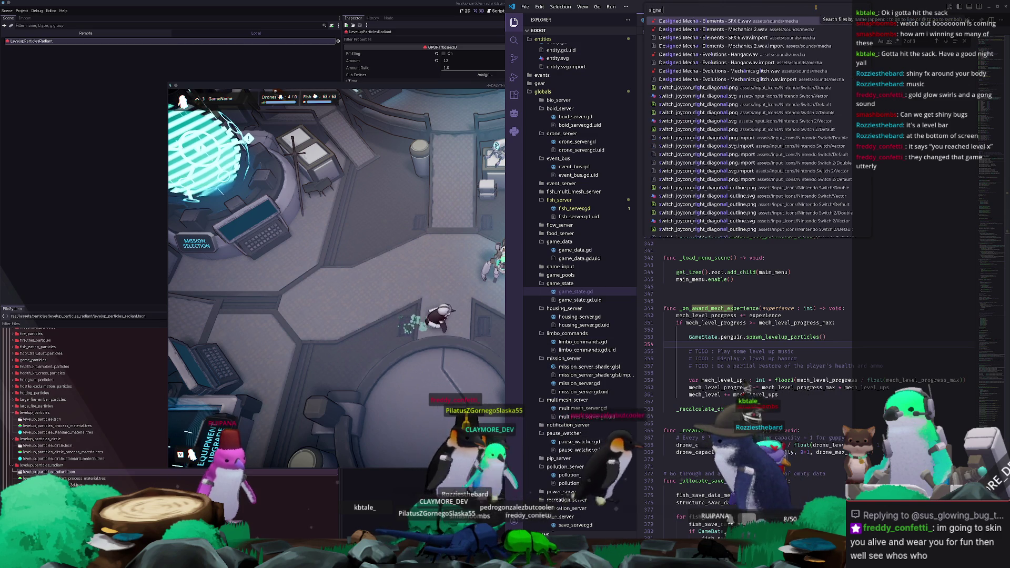
text(#show_end)
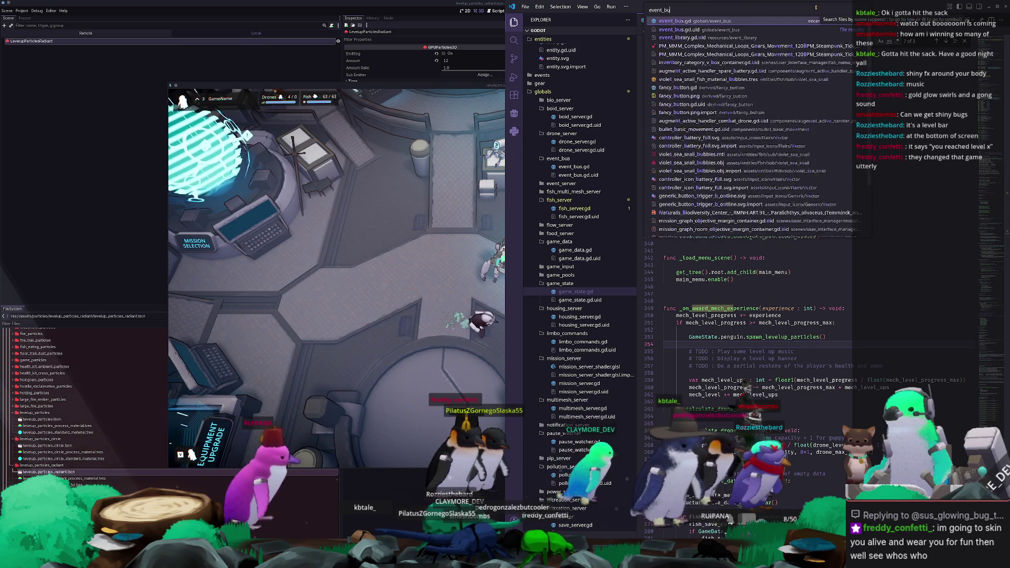
key(Return)
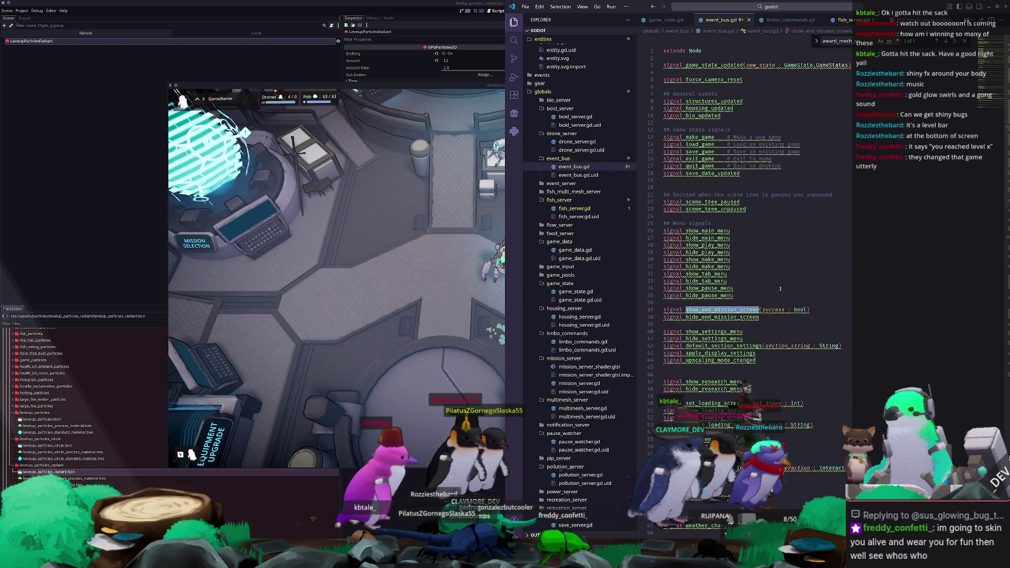
Step: Add a '# Mech' section with signal mech_level_up to event_bus.gd, save, and return to game_state.gd
click(778, 290)
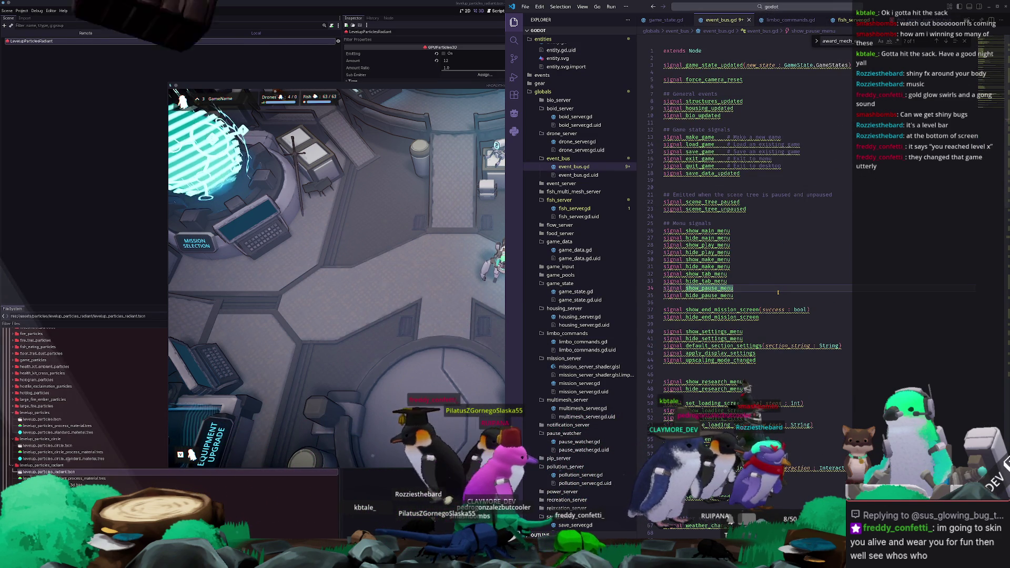
scroll(778, 292, down, 5)
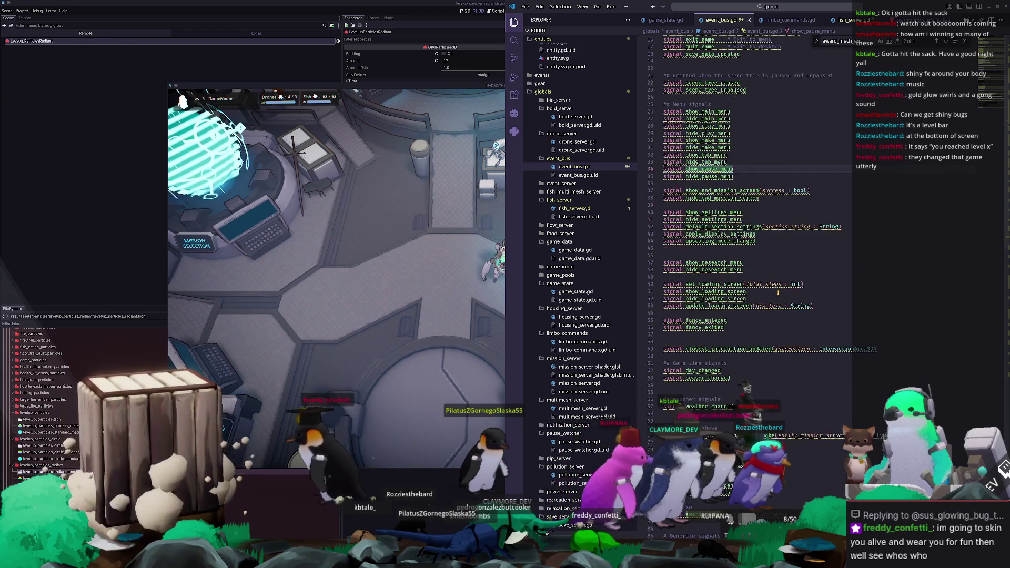
scroll(778, 292, down, 5)
click(778, 409)
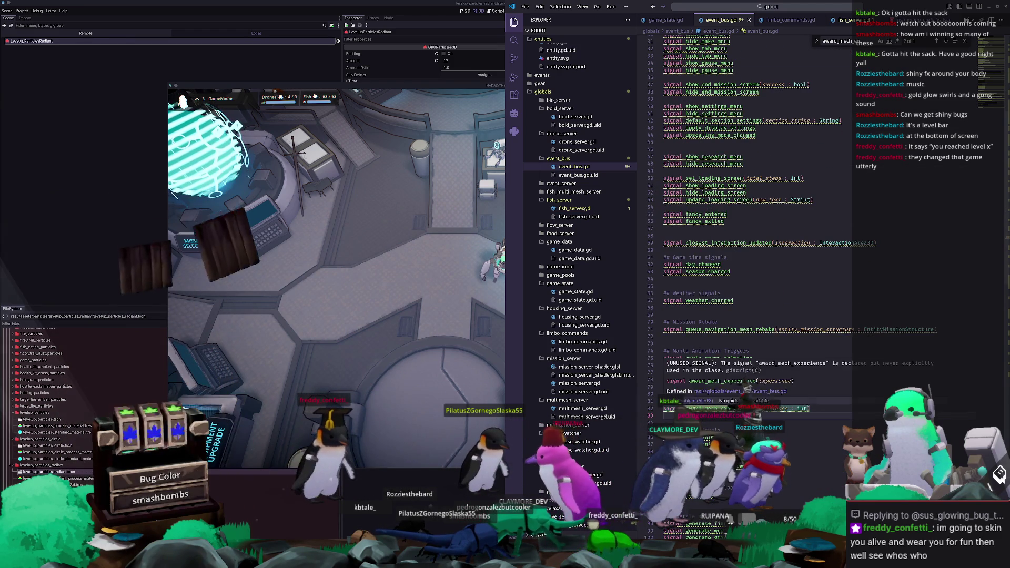
text(sig)
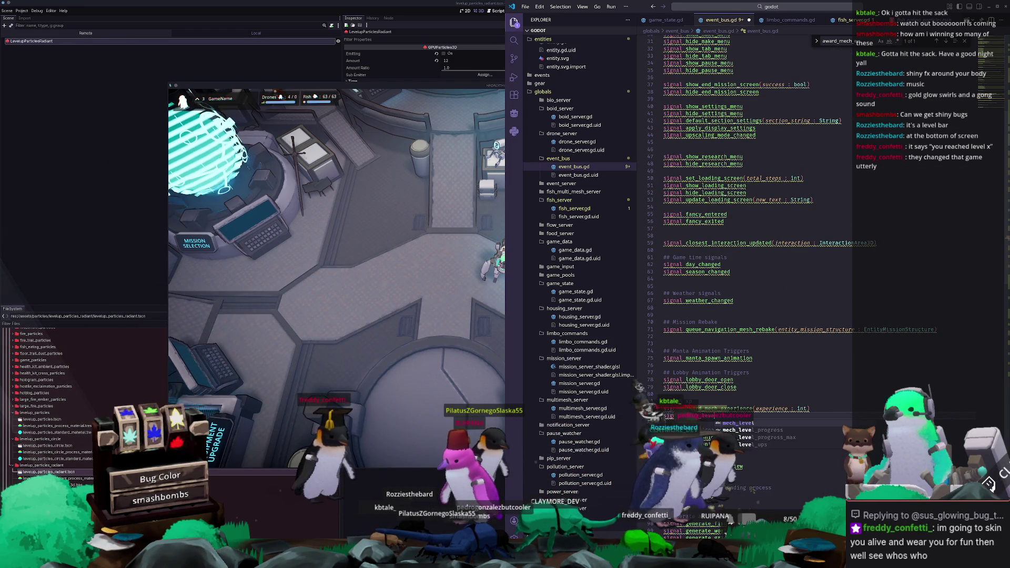
key(Escape)
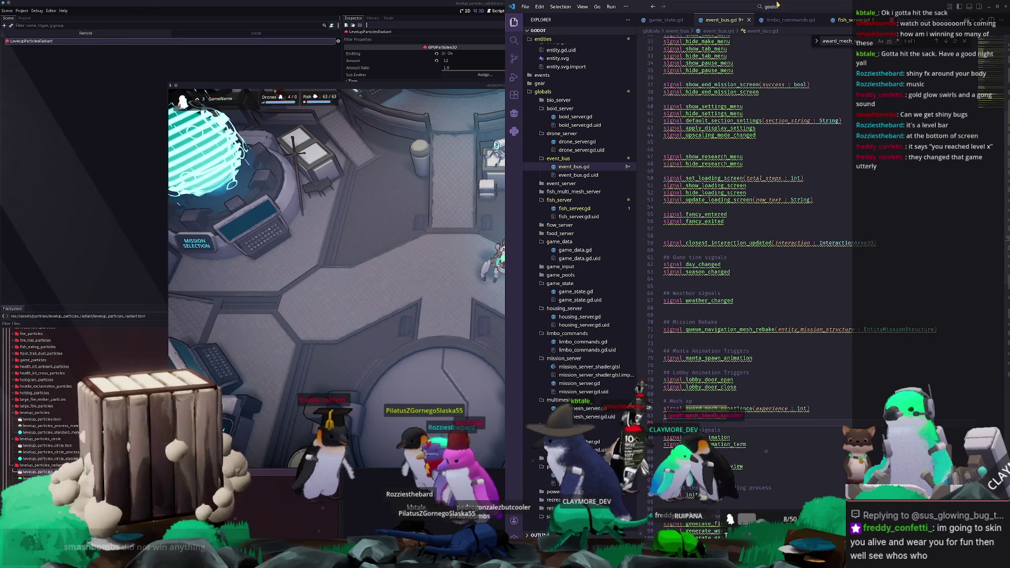
key(ctrl+s)
scroll(716, 19, up, 1)
click(716, 20)
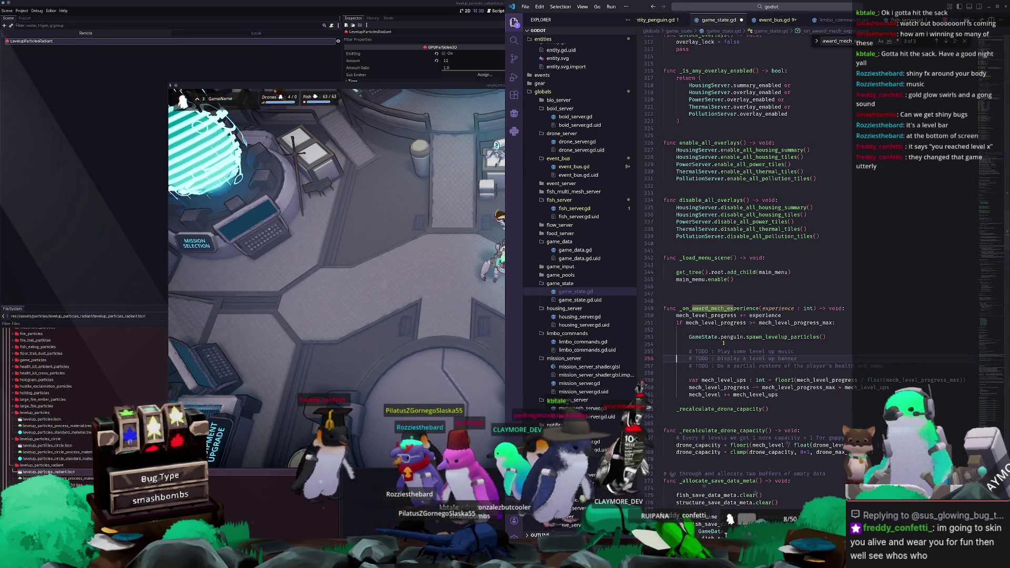
Step: Replace the spawn_levelup_particles call with EventBus.mech_level_up.emit() and save game_state.gd
key(Return)
click(723, 343)
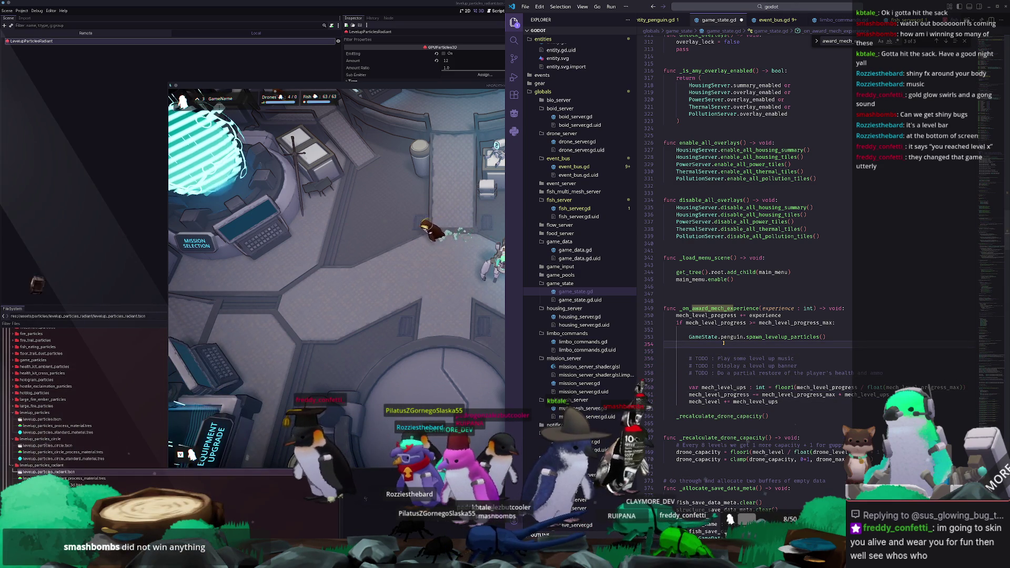
text(GameState)
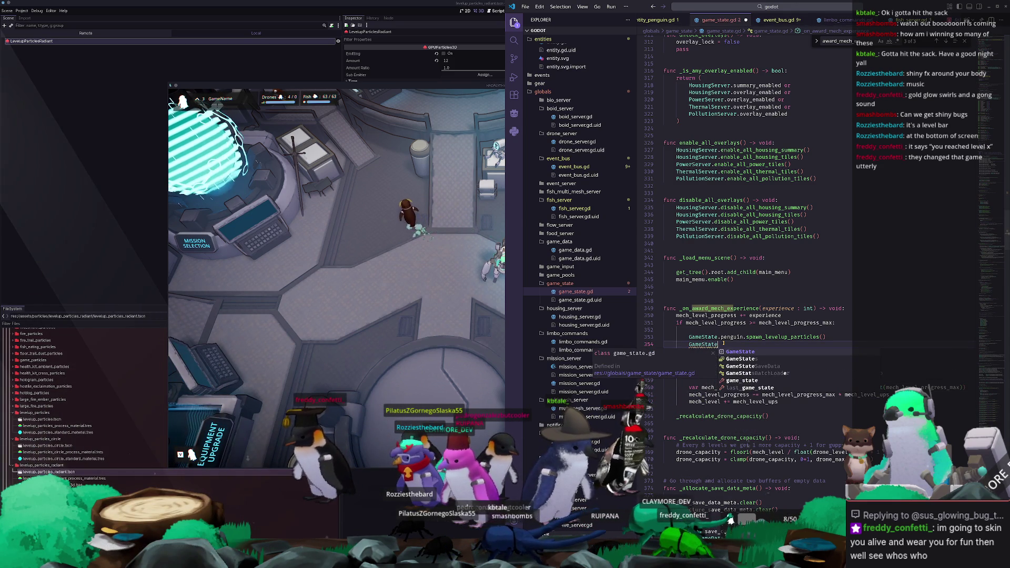
key(BackSpace)
key(BackSpace)
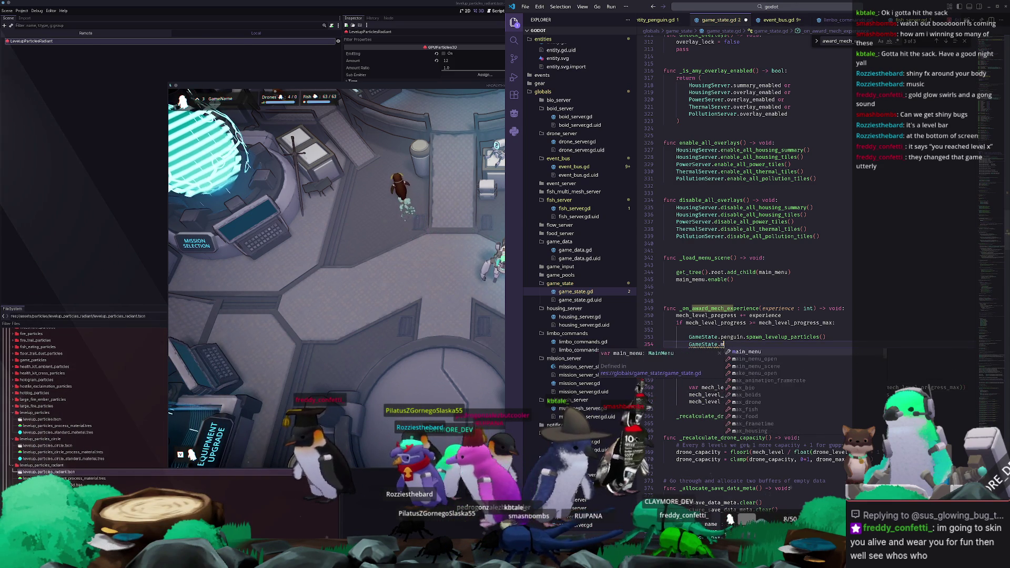
key(BackSpace)
key(BackSpace)
key(BackSpace)
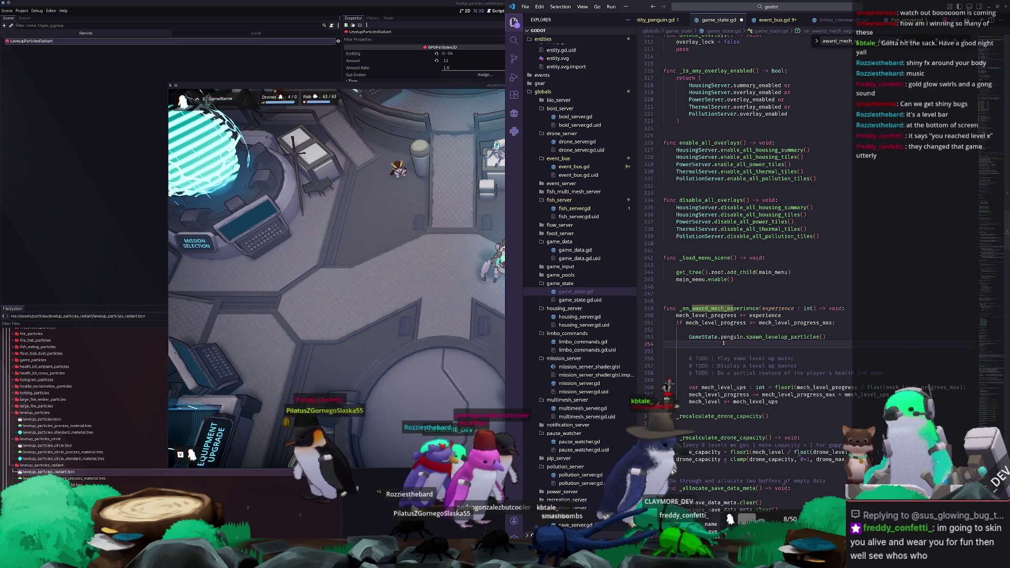
text(Ev)
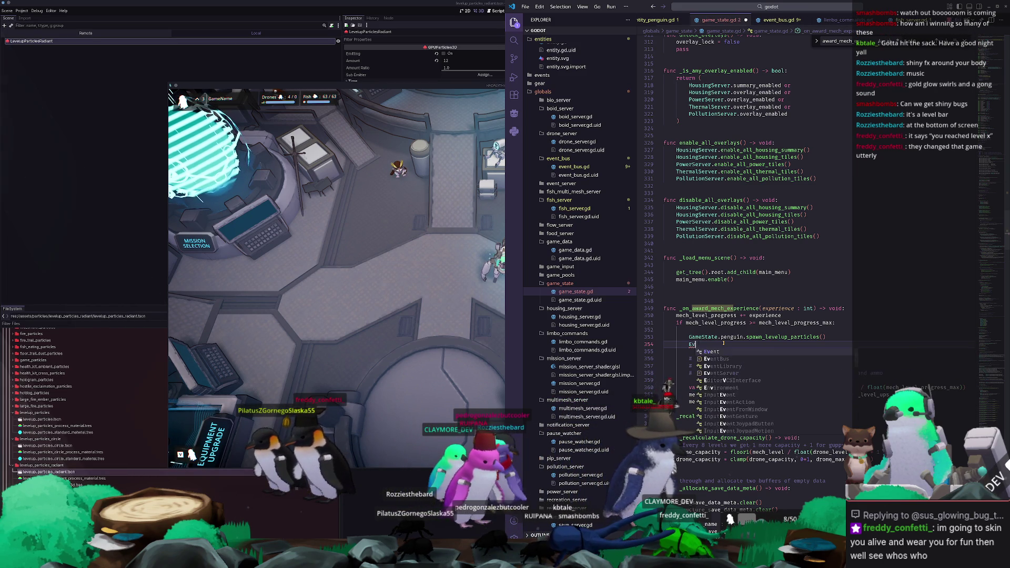
text(entBus.sign)
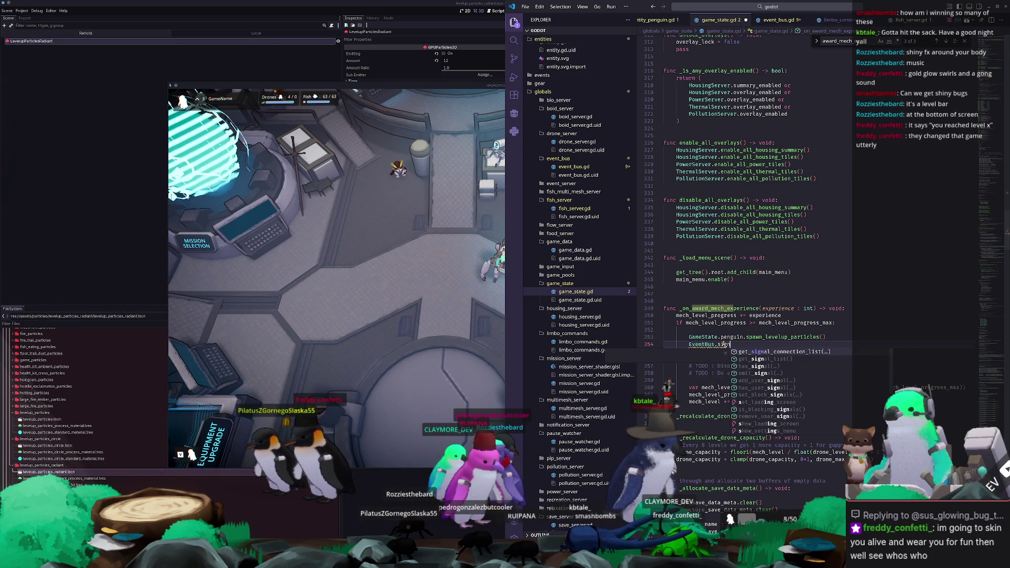
key(BackSpace)
key(BackSpace)
text(mech_le)
key(Return)
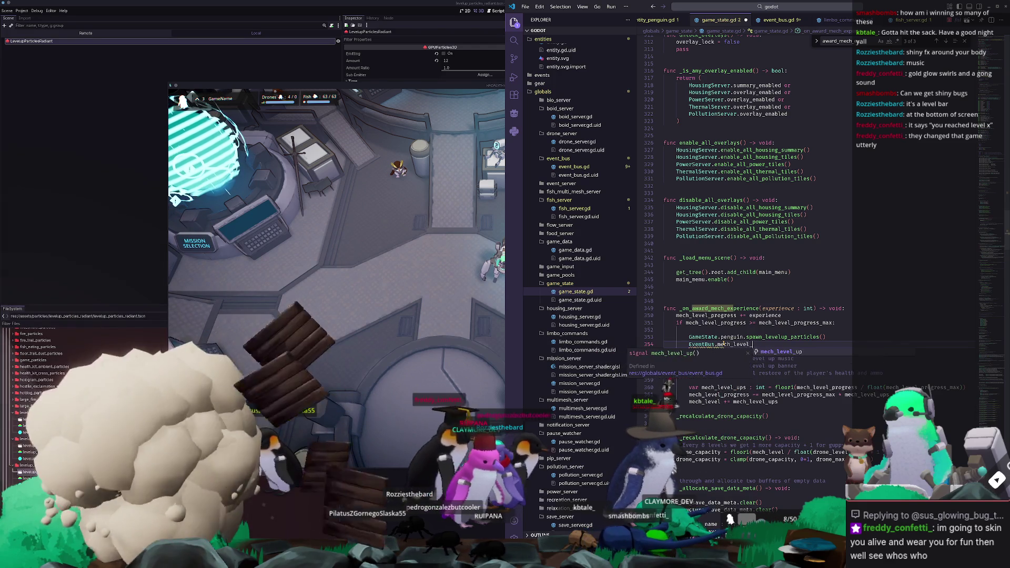
text(up.emit()
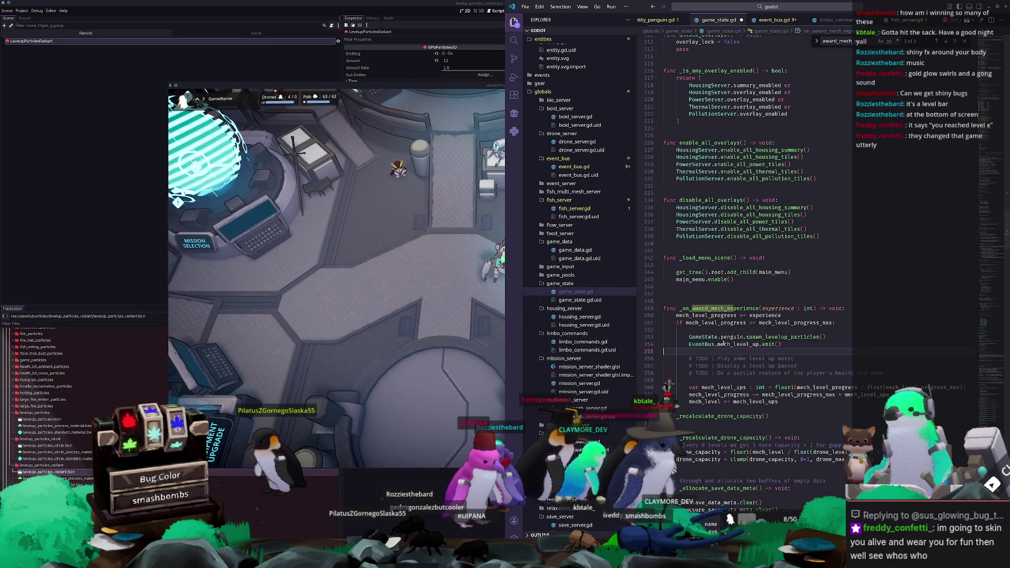
key(BackSpace)
key(ctrl+s)
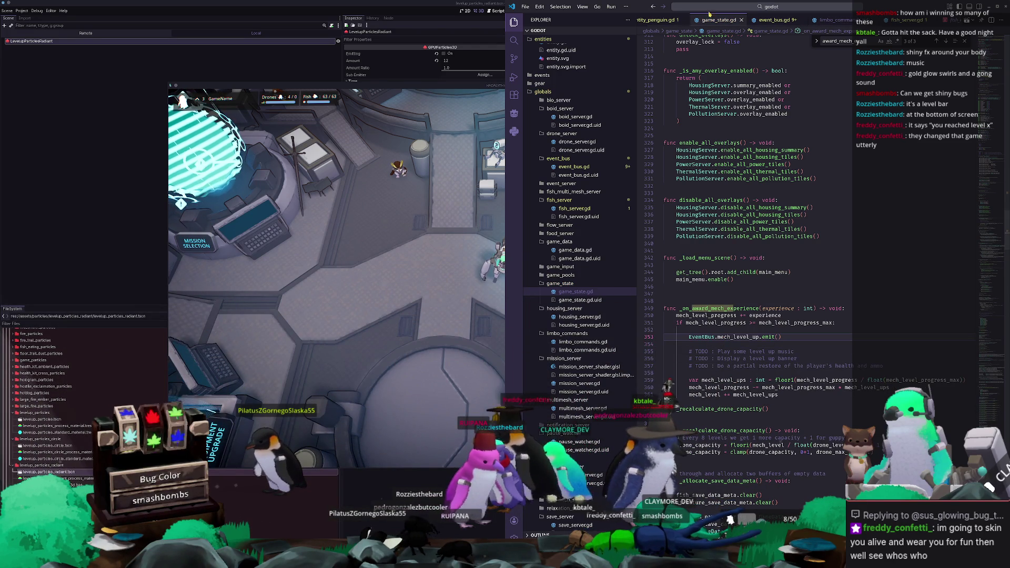
click(799, 10)
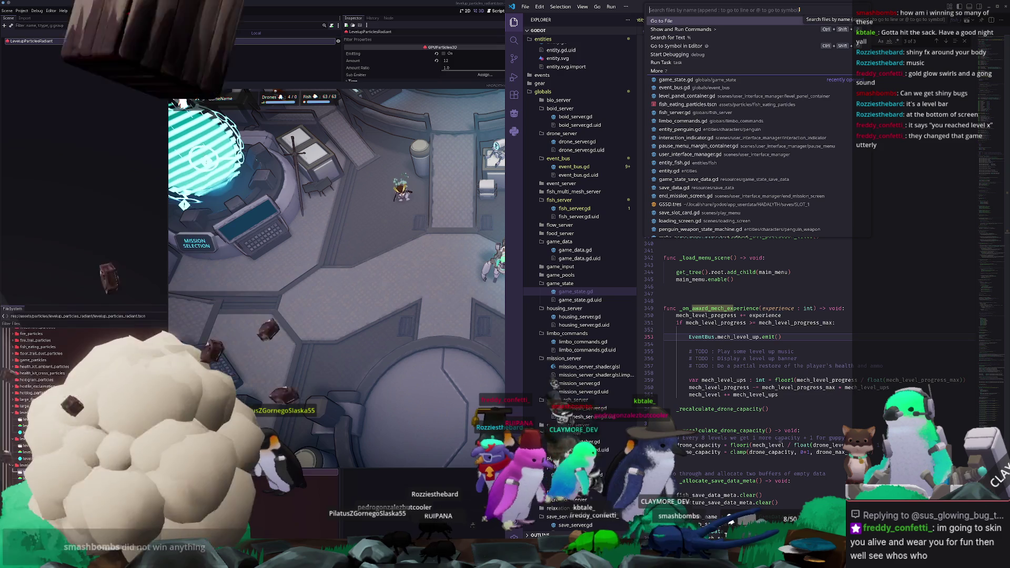
Step: Open entity_penguin.gd and rename spawn_levelup_particles to _on_mech_level_up
text(entity_pengu)
key(Return)
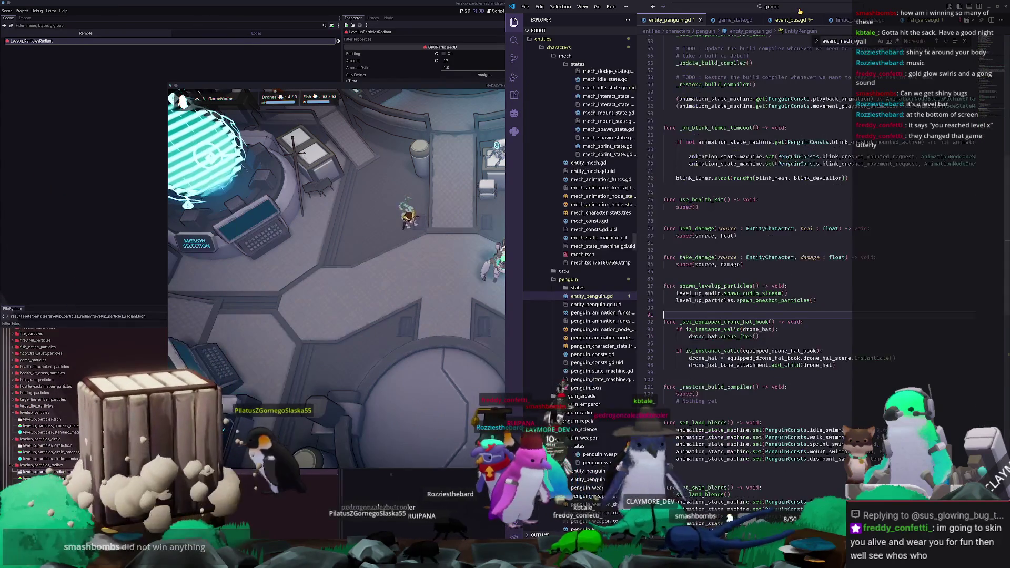
double_click(702, 286)
text(_on_mech_)
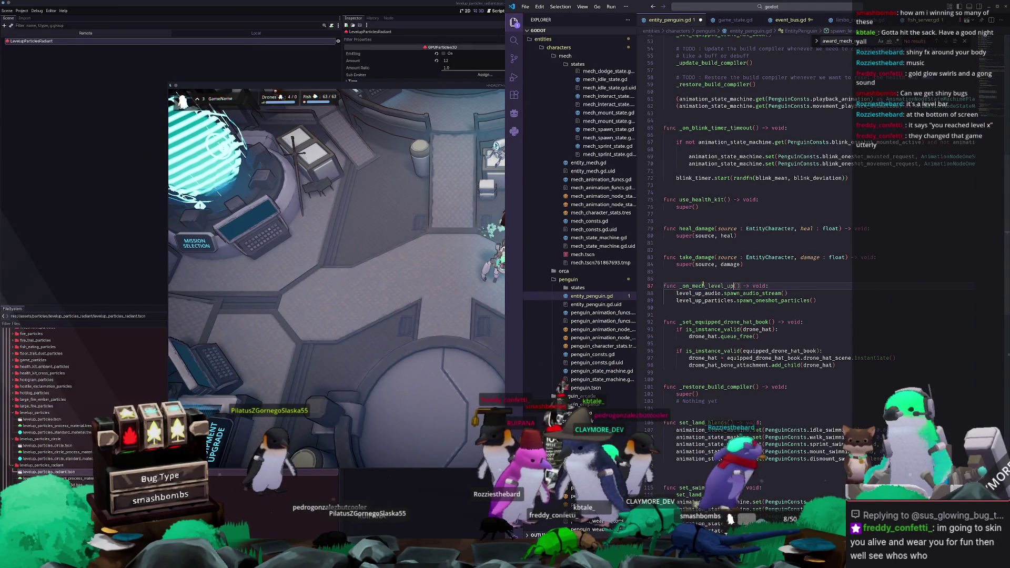
Step: Add EventBus.mech_level_up.connect(_on_mech_level_up) to the penguin's _ready
scroll(702, 285, up, 9)
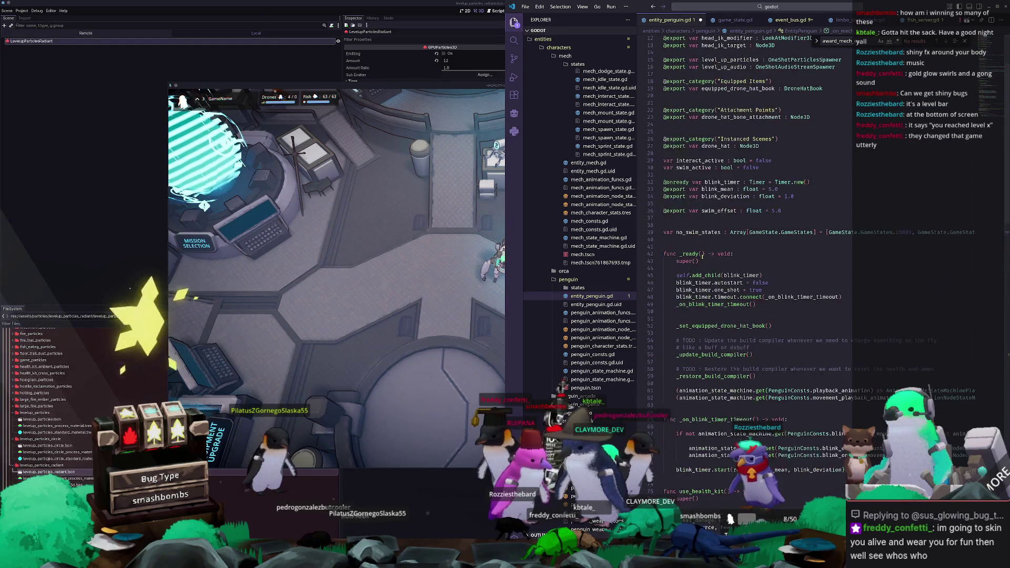
click(665, 298)
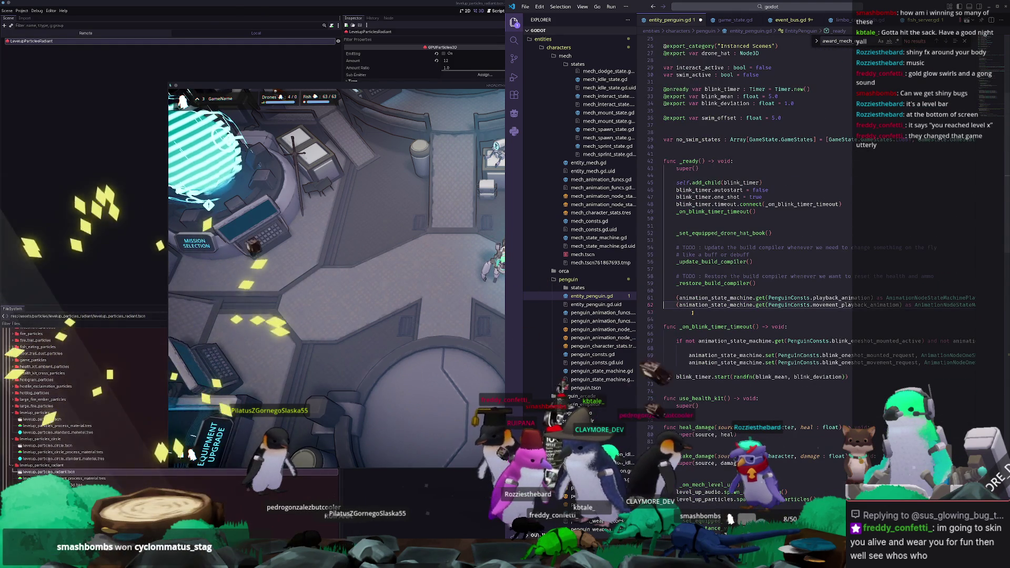
key(Return)
key(Return)
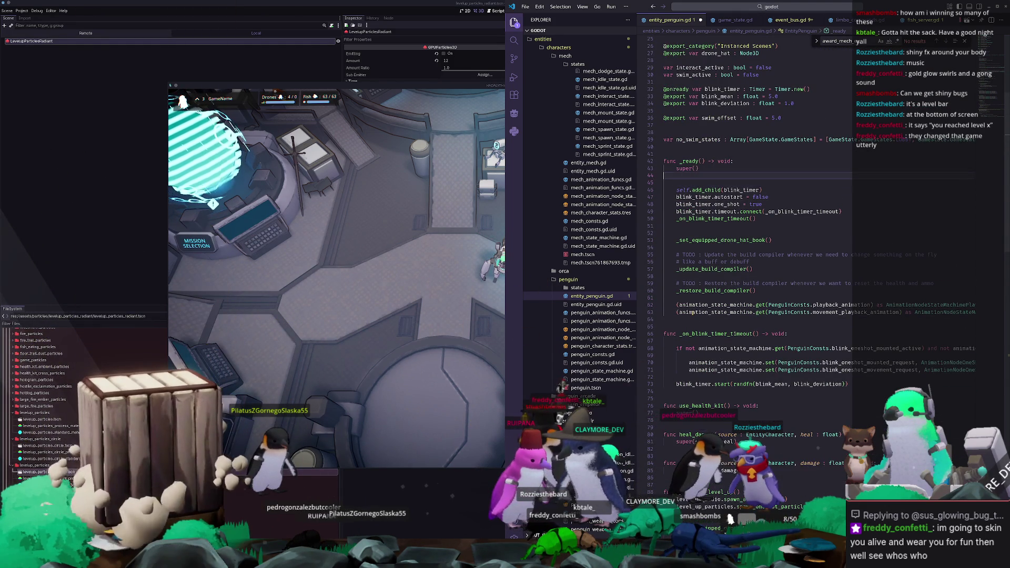
key(Return)
text(Even)
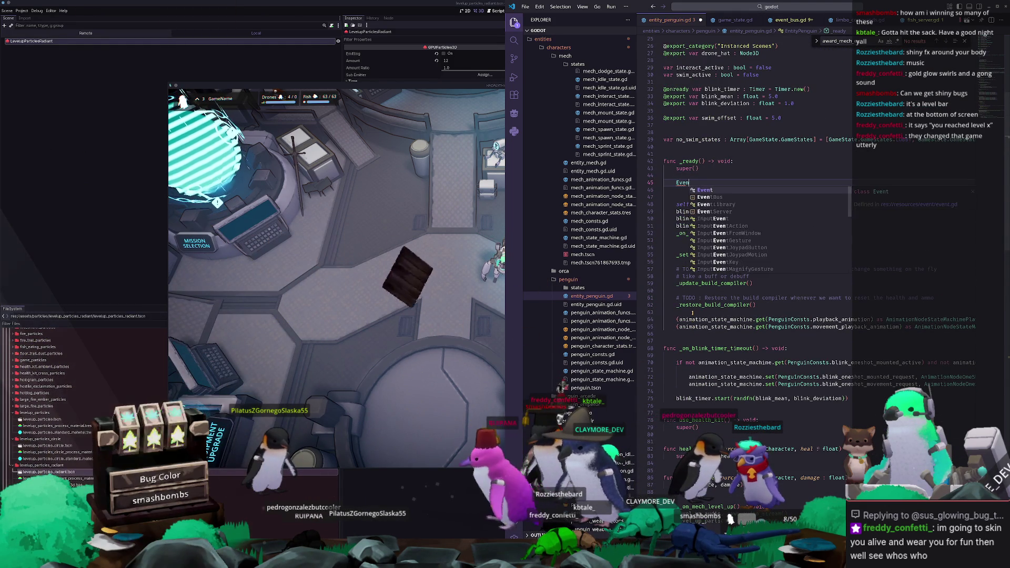
text(tBus.mech)
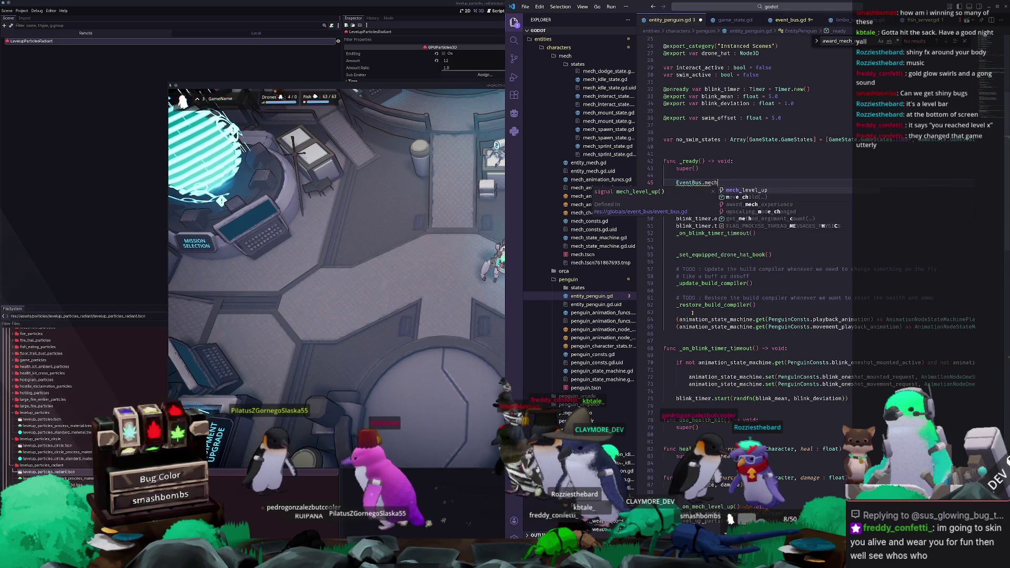
text(_level_up.connect(_on)
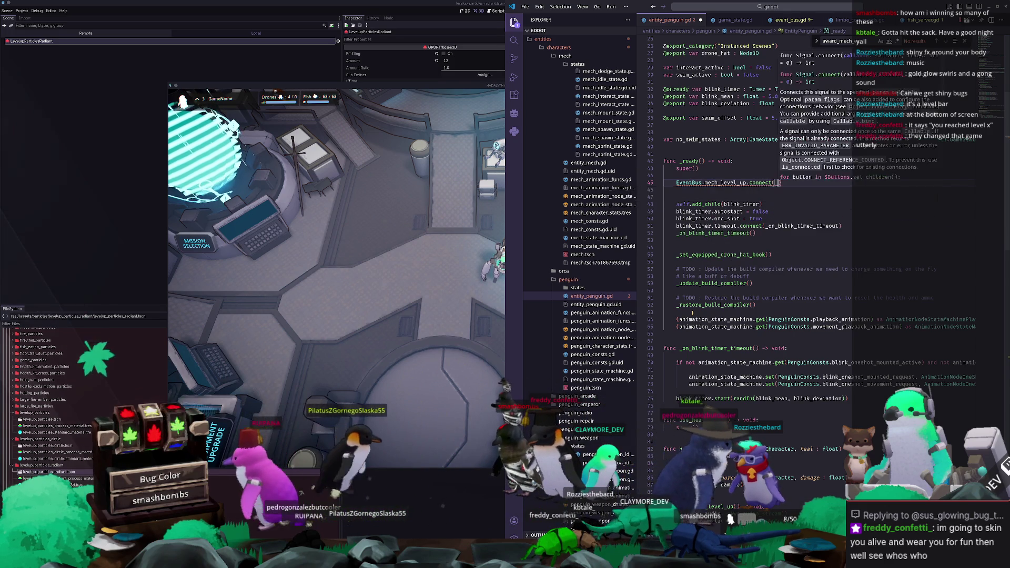
text(_mech_level)
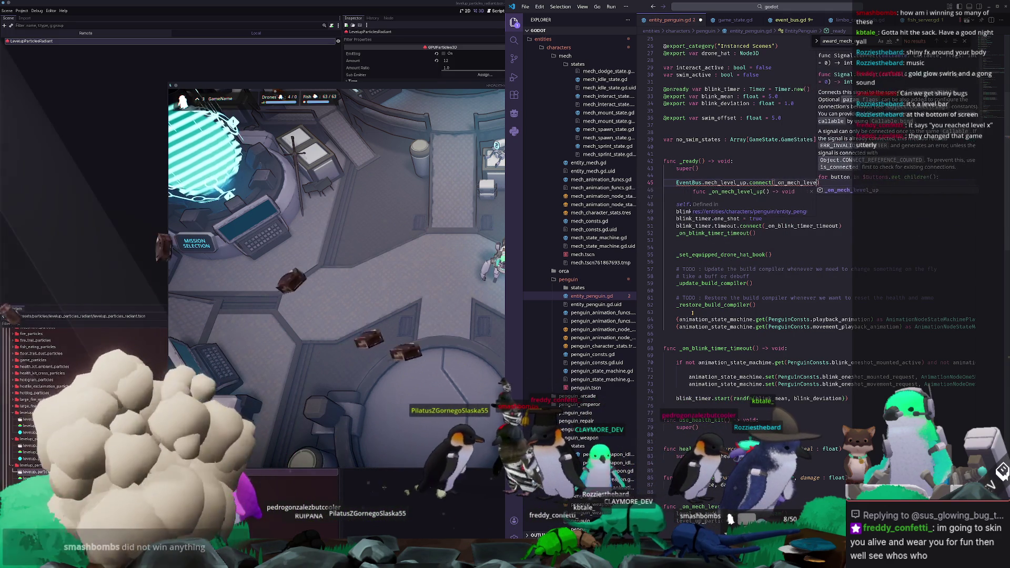
key(Return)
key(Down)
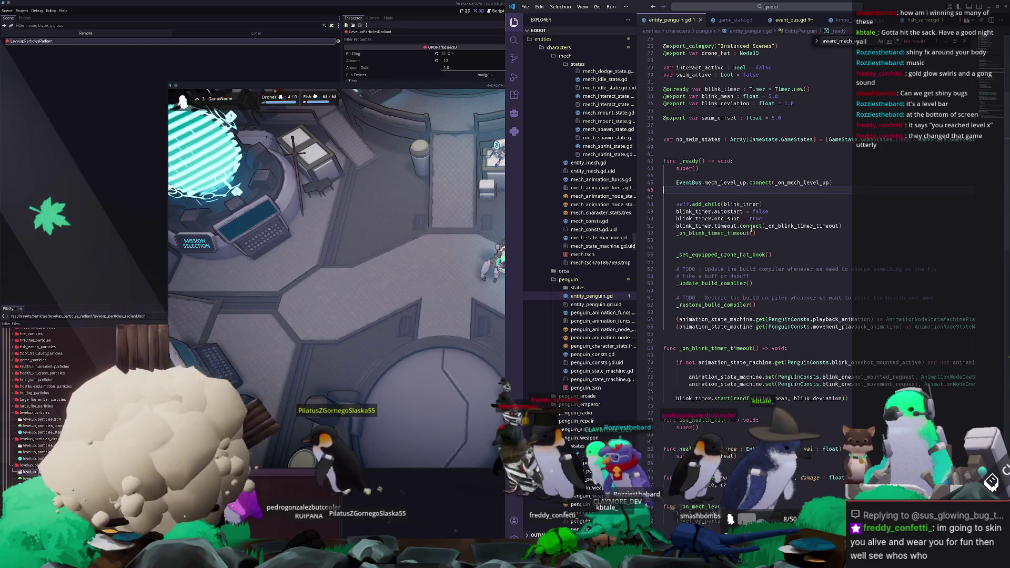
scroll(748, 223, down, 5)
scroll(749, 222, down, 2)
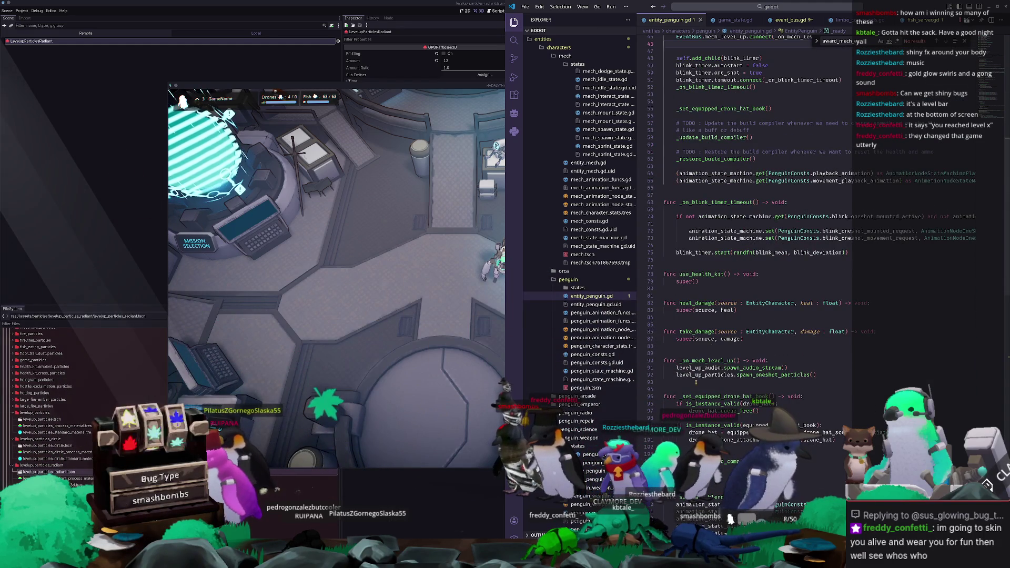
scroll(696, 382, up, 5)
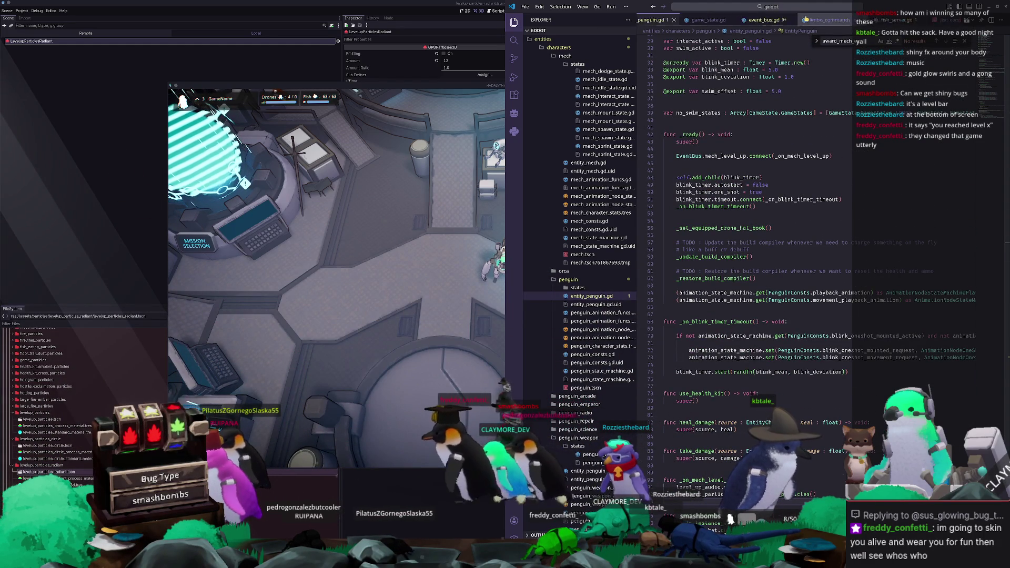
click(913, 20)
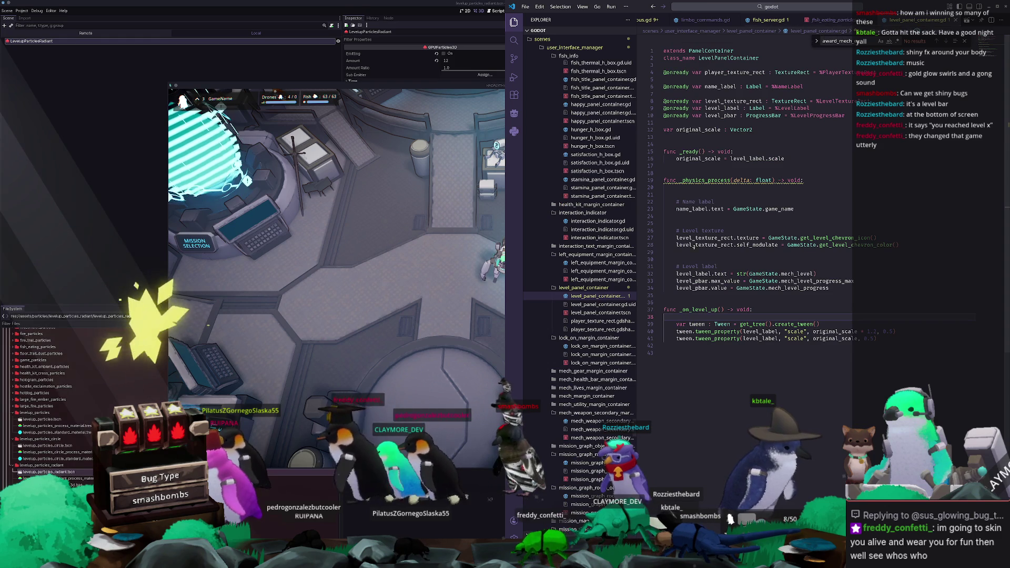
Step: Connect EventBus.mech_level_up to _on_mech_level_up in _ready and rename _on_level_up to match
click(697, 164)
key(Return)
key(Return)
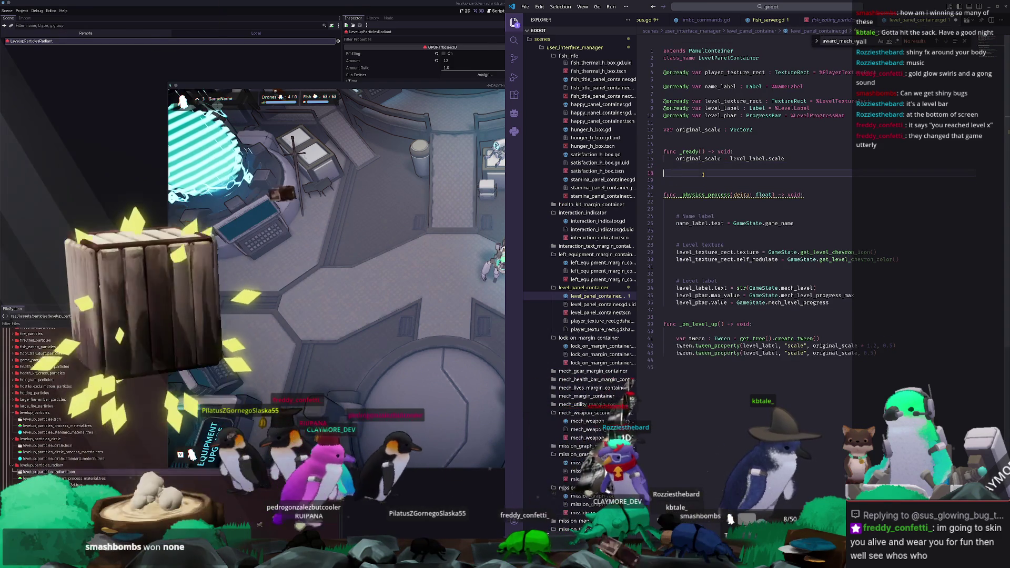
text(EventBus.me)
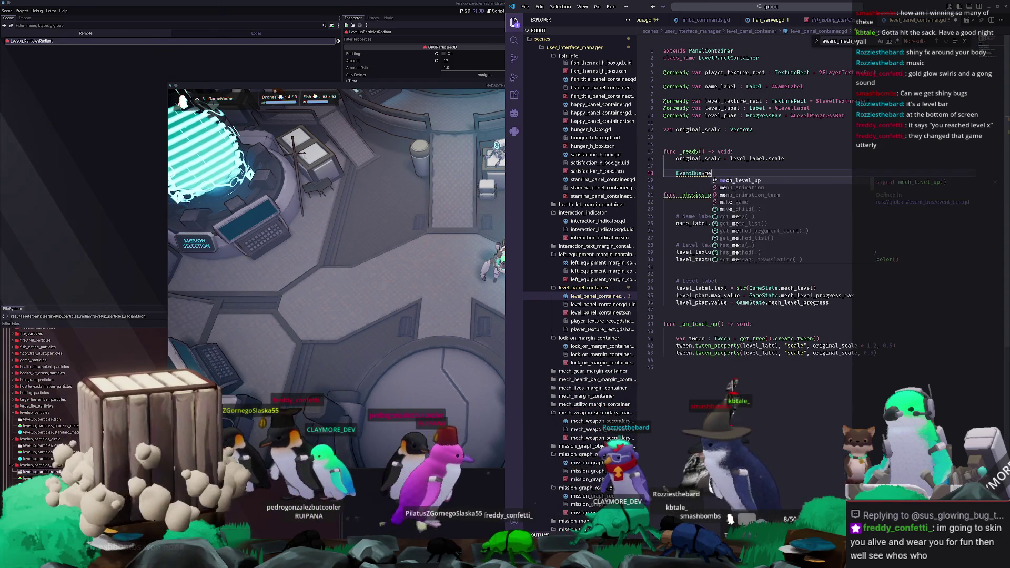
text(ch_level_up.connec)
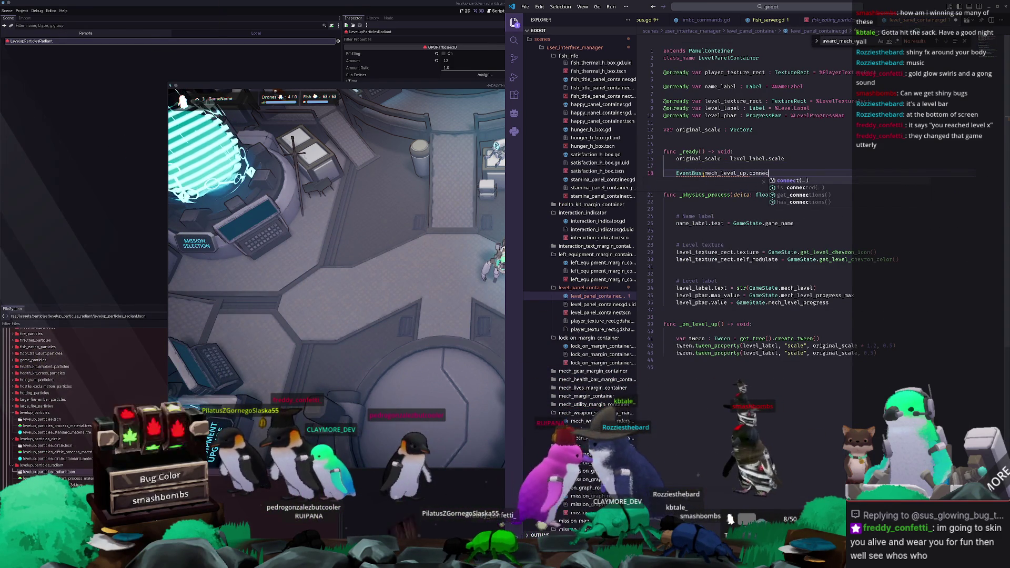
text(t(_on_mech_leve)
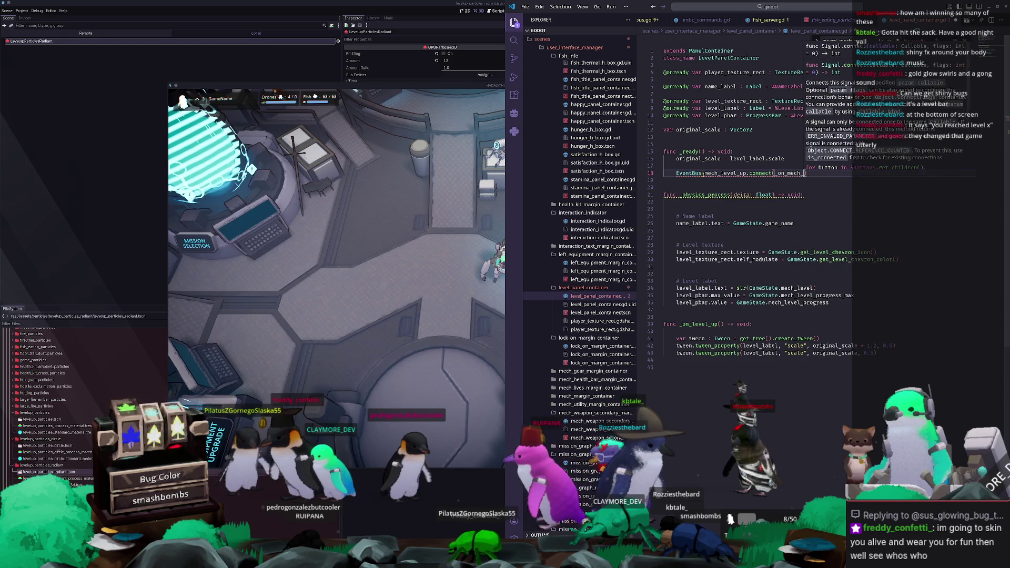
text(l_up)
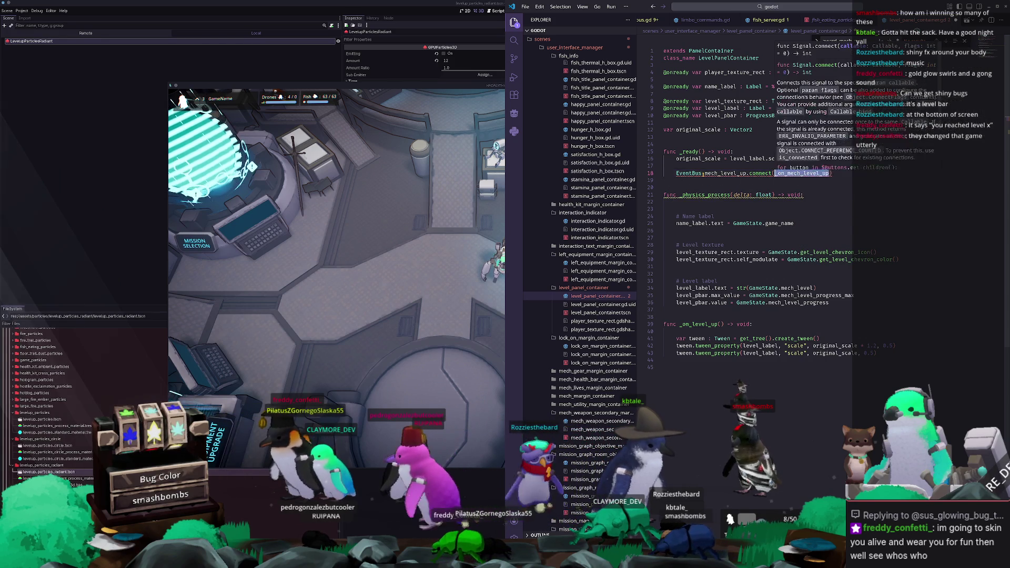
key(Down)
key(Down)
key(Down)
key(Down)
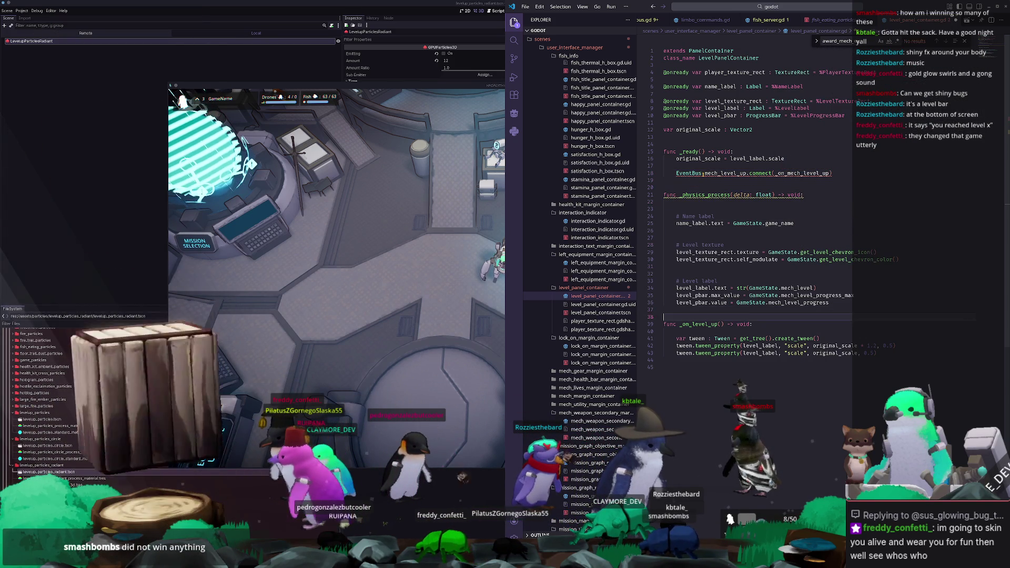
key(Right)
key(Right)
key(Right)
text(mech_)
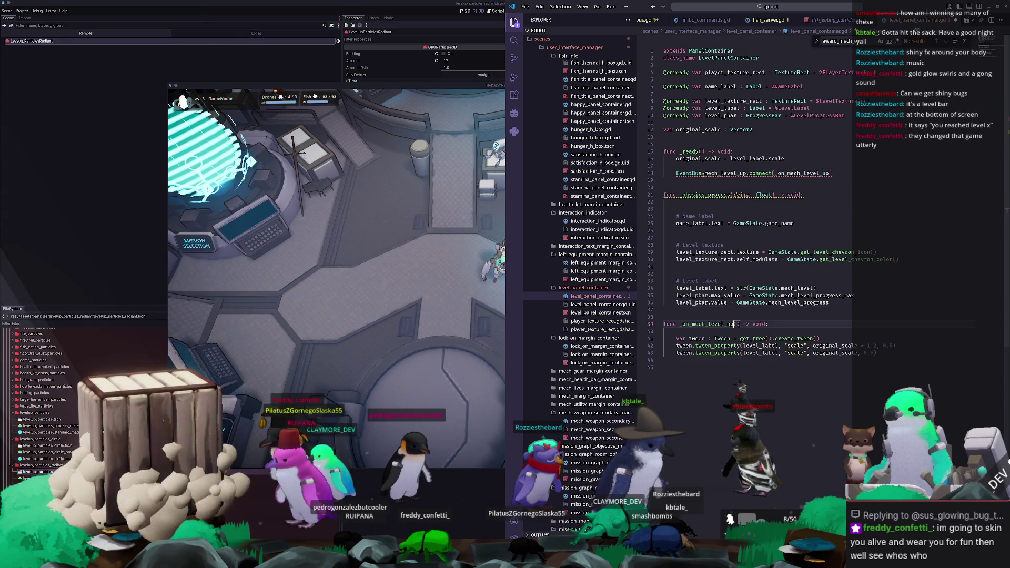
key(Down)
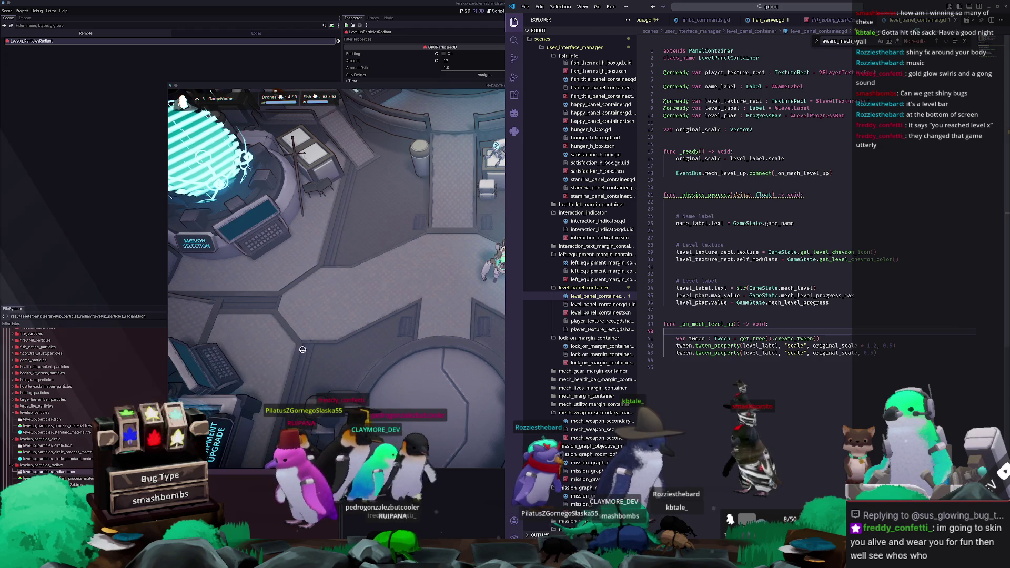
key(alt+Tab)
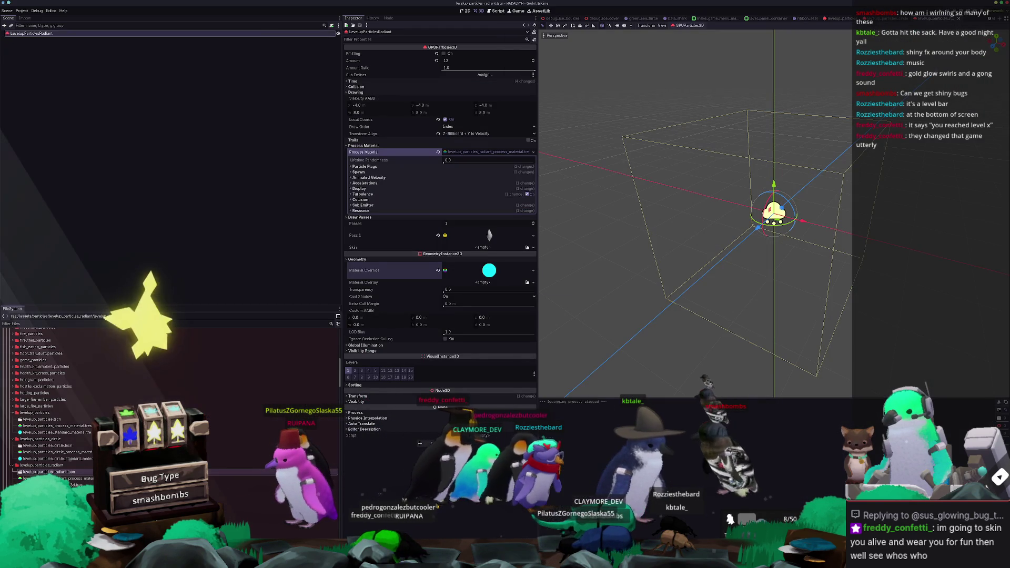
Step: Run the game with F6 and load a save slot from the title screen
key(F6)
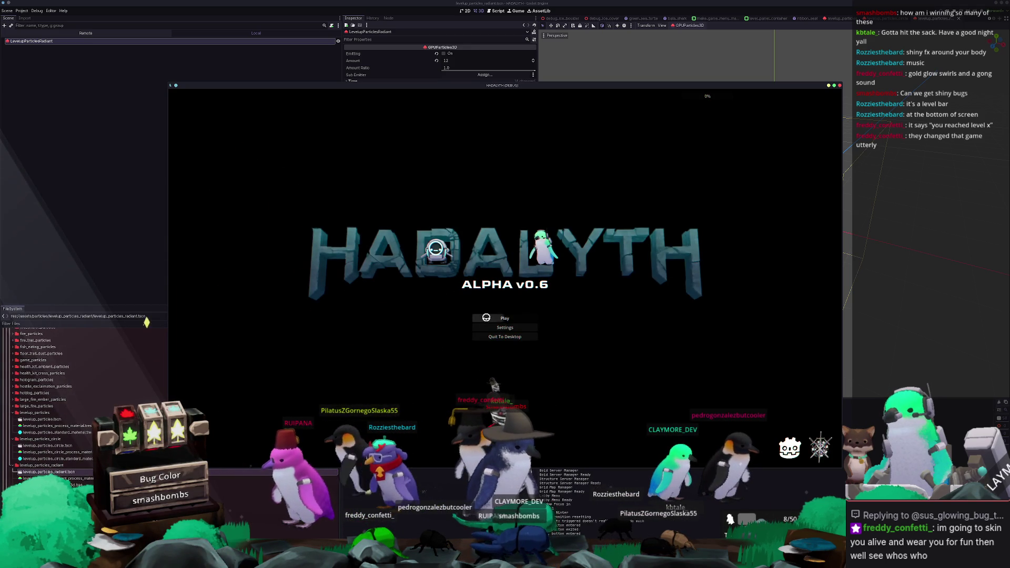
click(486, 317)
click(451, 314)
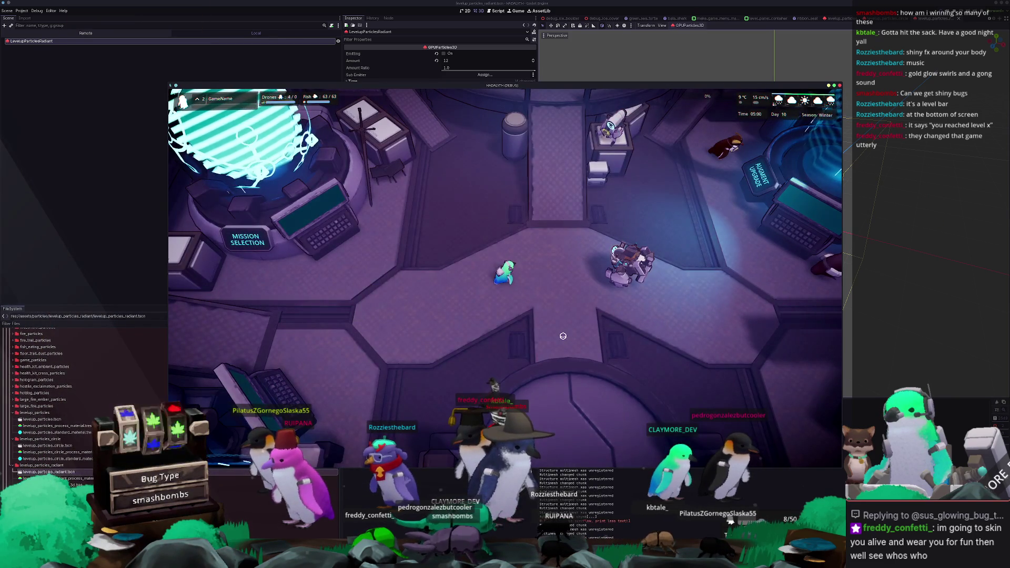
Step: Add 1000 experience via the debug console and walk around to watch the level-up
key(grave)
key(grave)
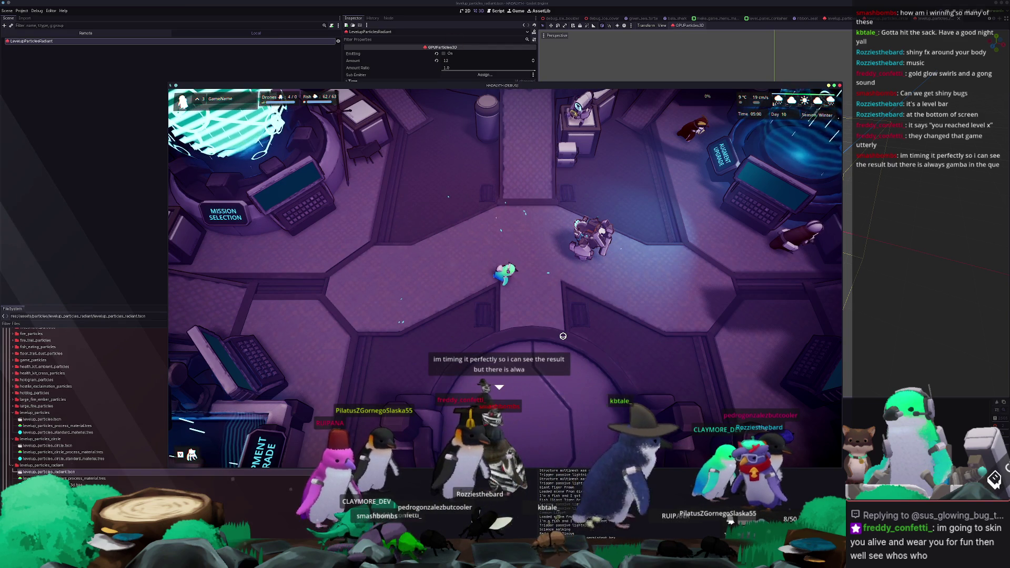
key(quoteleft)
key(Up)
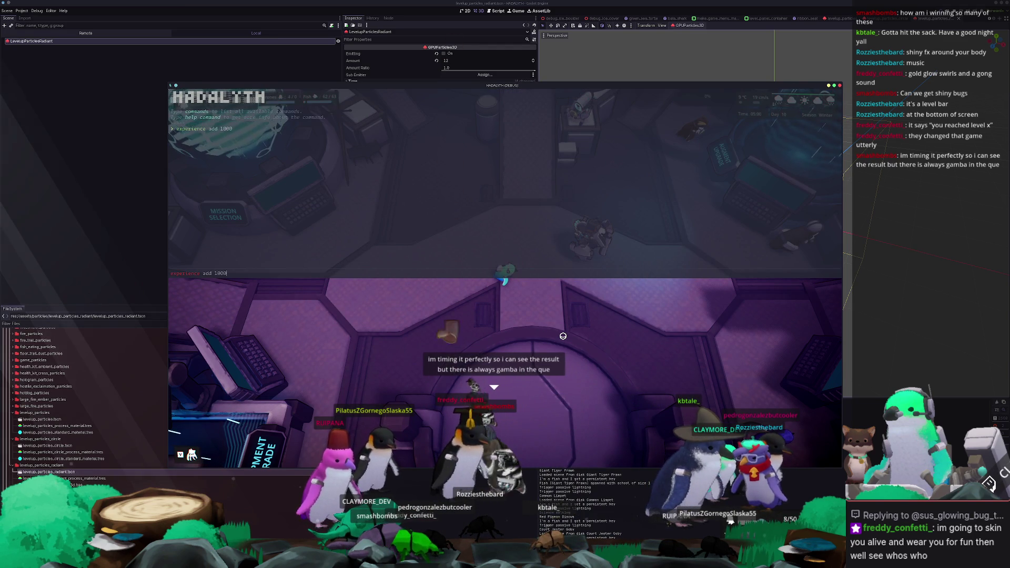
key(quoteleft)
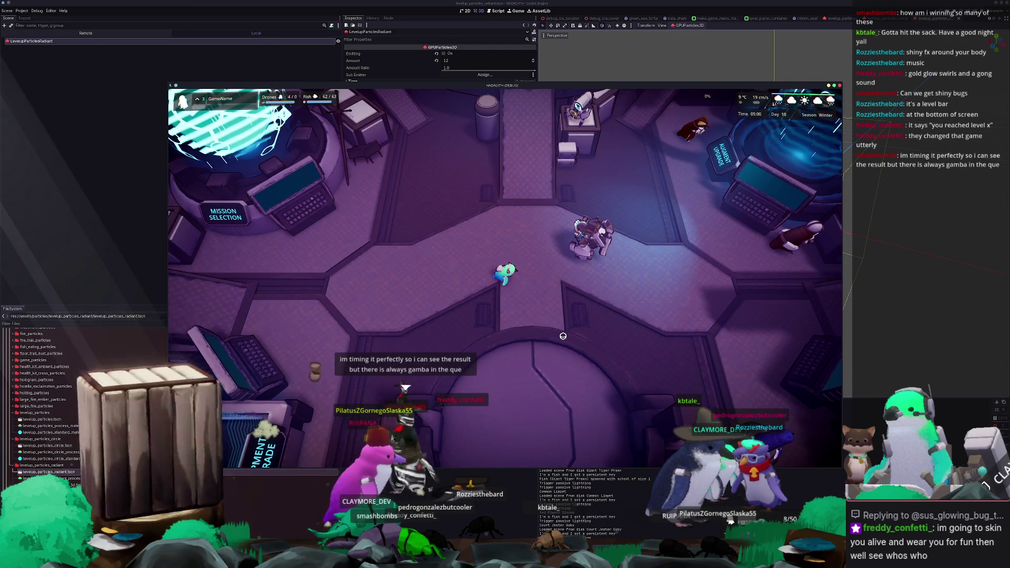
key(w)
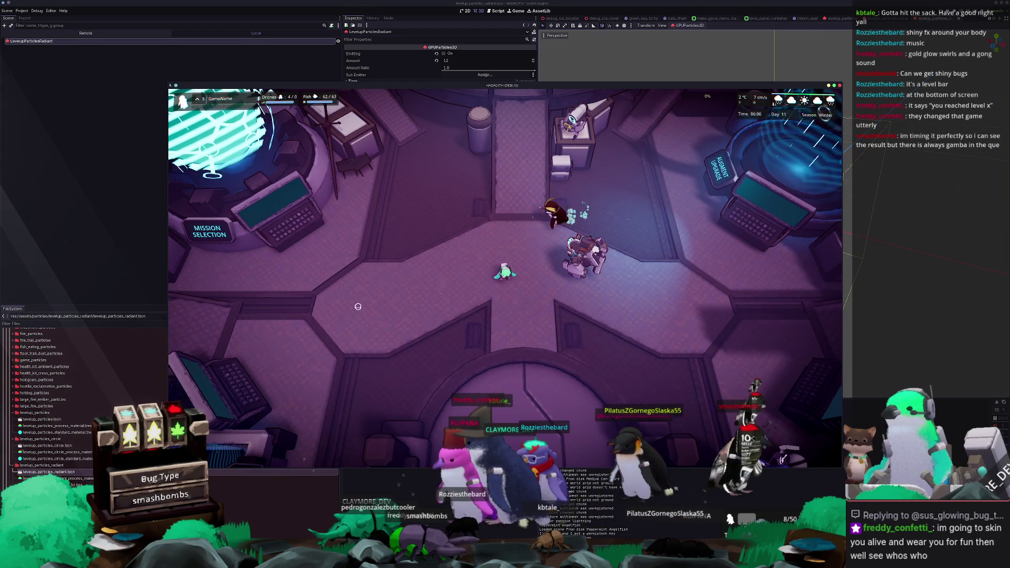
key(alt+Tab)
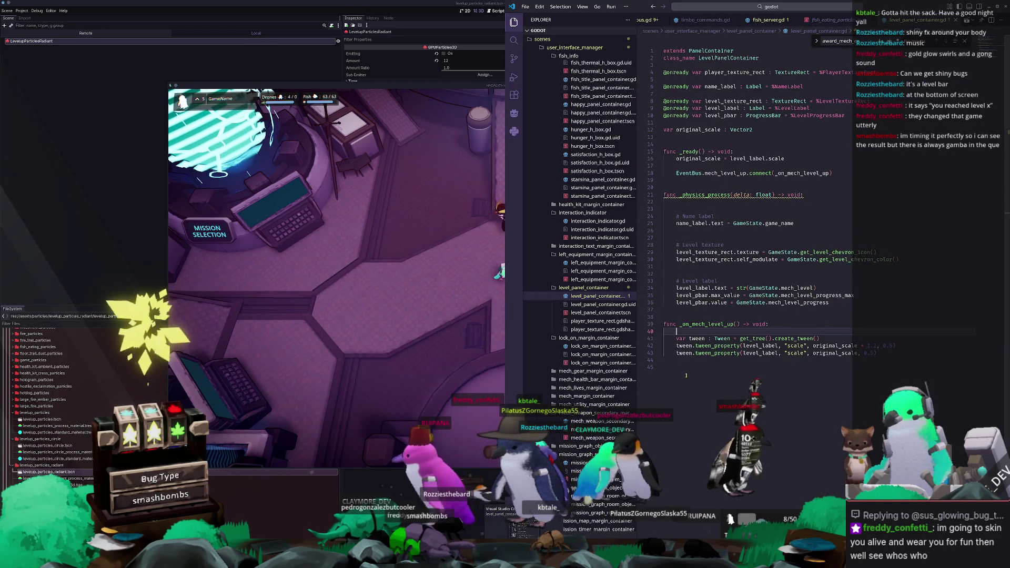
Step: Select the 0.5 tween duration values in the level panel script
click(877, 352)
key(Left)
key(ctrl+shift+Left)
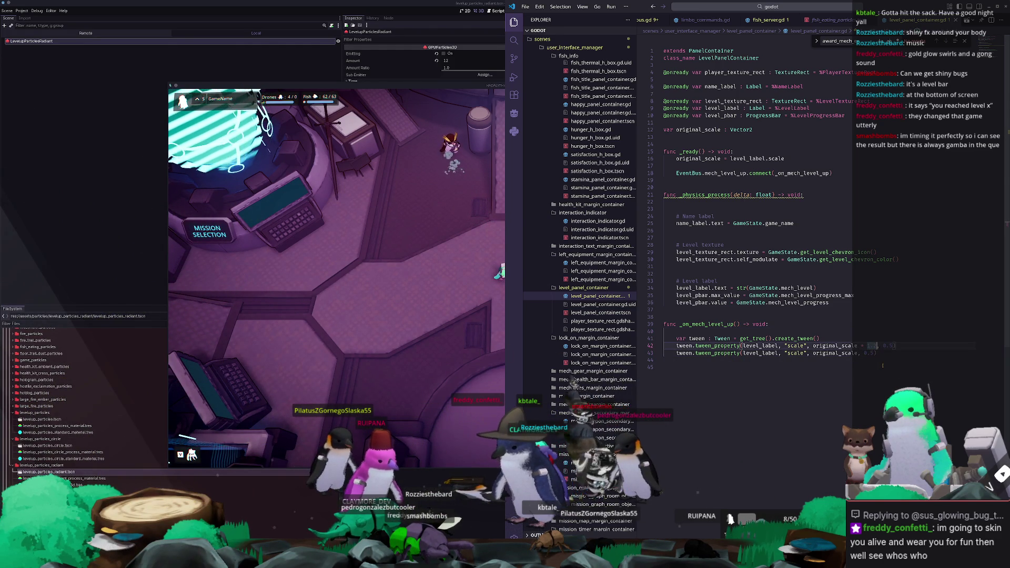
Step: Rerun 'experience add 1000' in the game's console, resume play, and return to the script
click(417, 445)
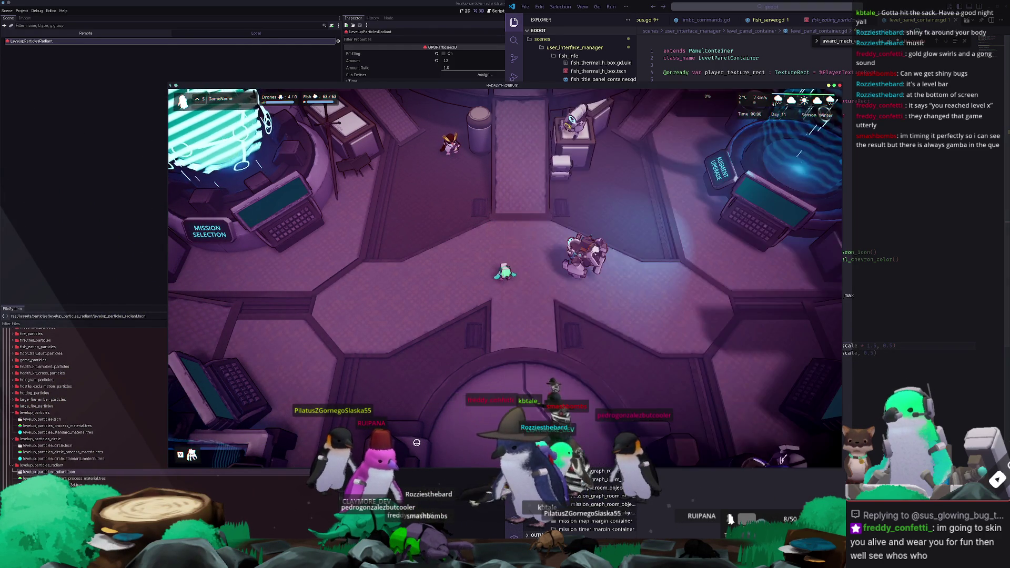
key(grave)
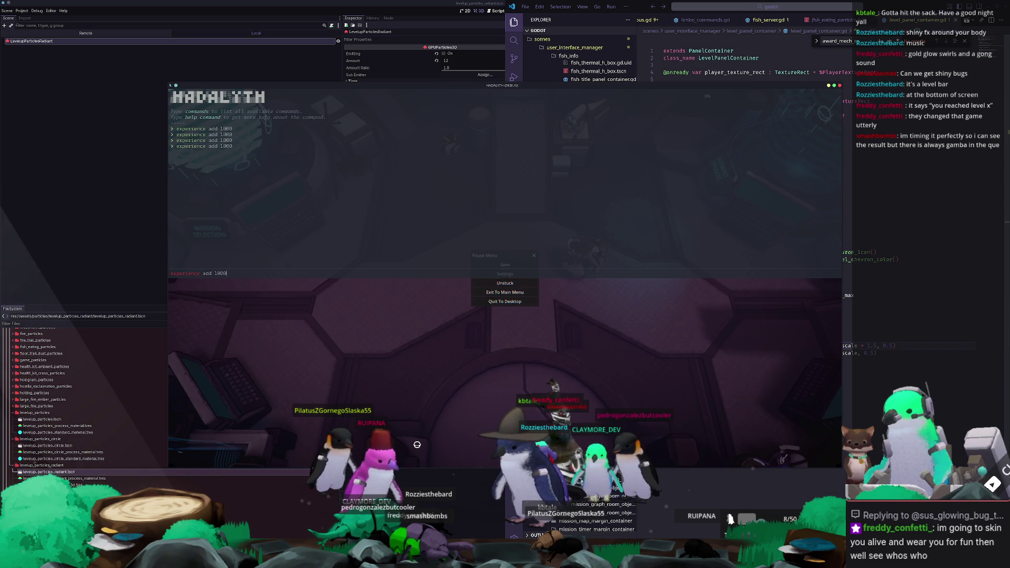
key(Return)
key(grave)
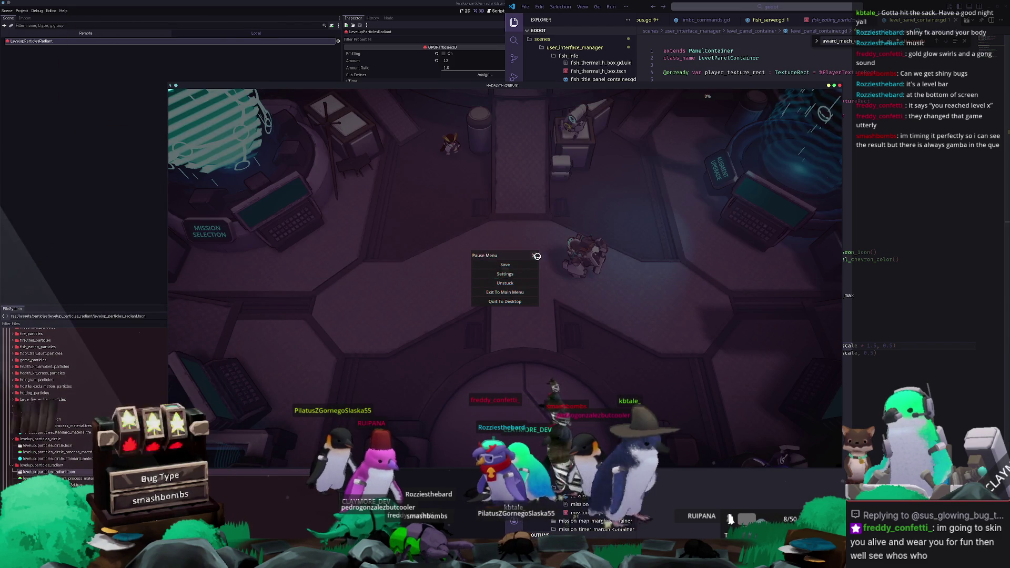
key(Escape)
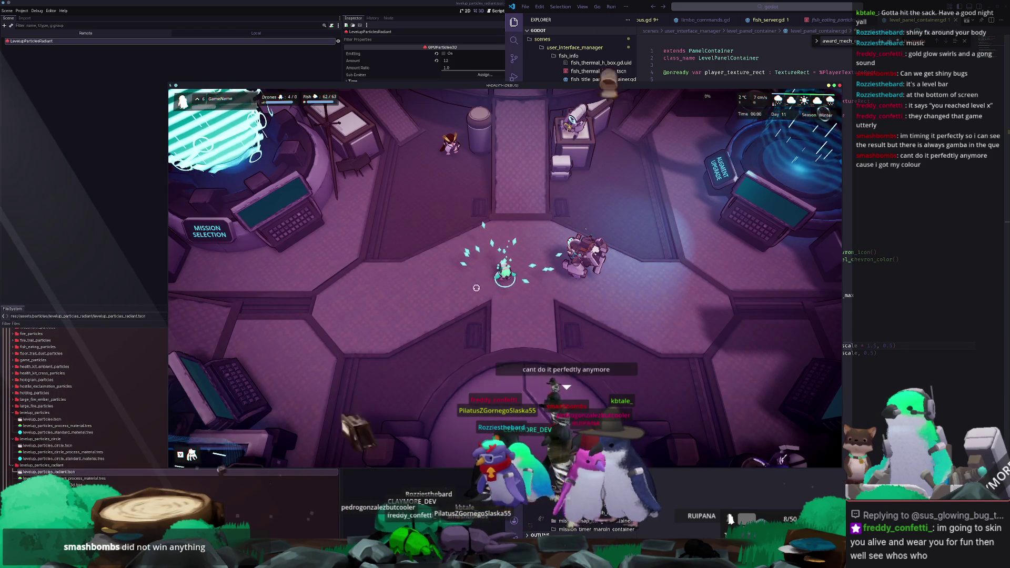
click(972, 349)
click(913, 346)
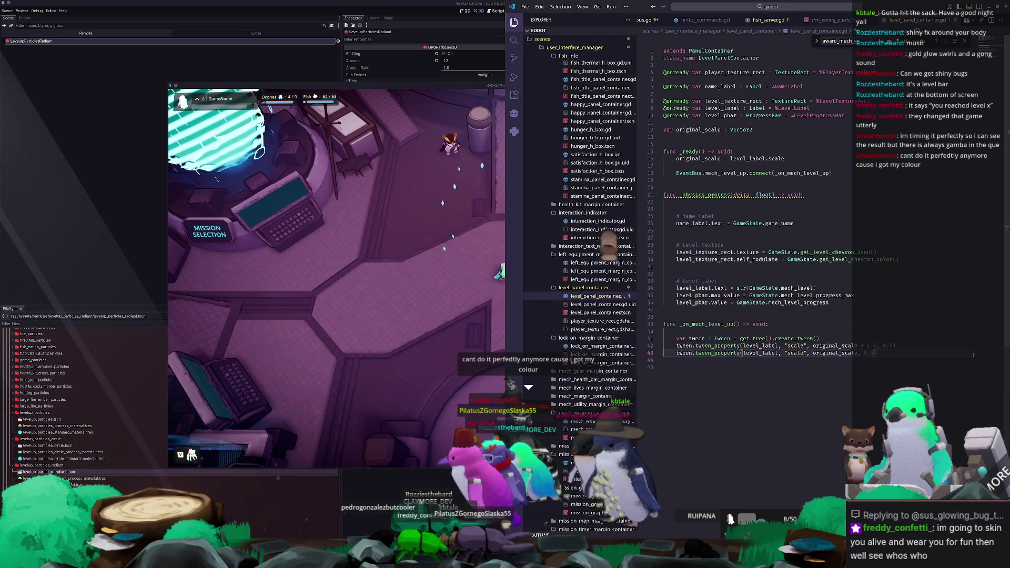
Step: Change the level-up pulse to 1.25 scale with 0.125-second tween steps, then pause the running game
key(Left)
key(shift+Left)
key(shift+Left)
key(shift+Left)
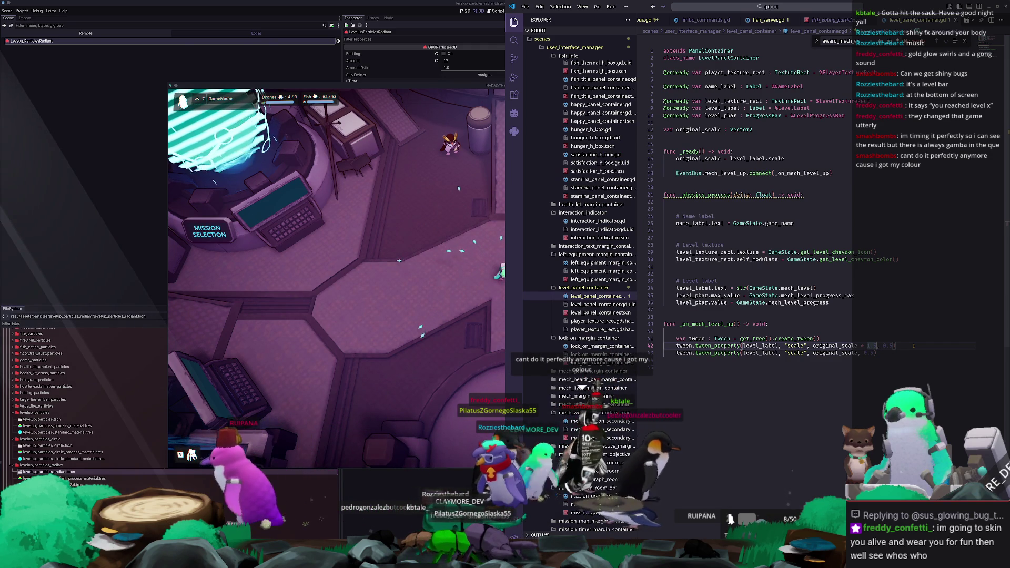
text(0.3)
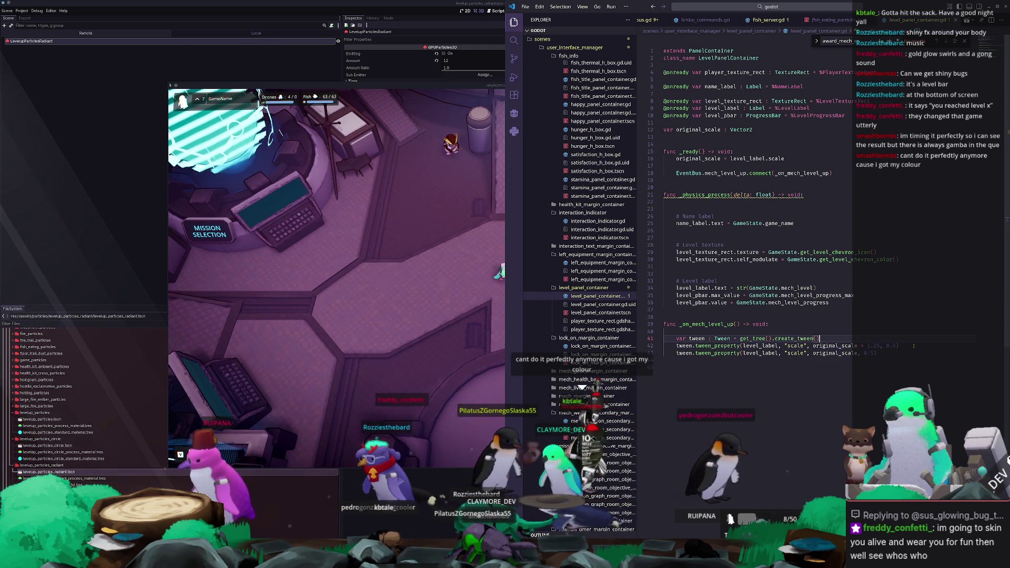
key(Up)
key(Up)
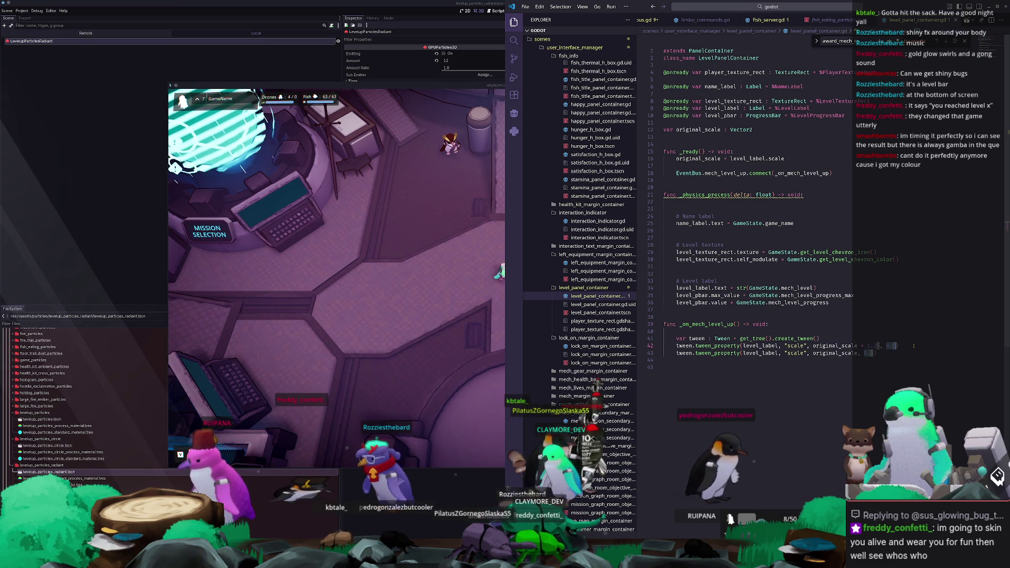
key(ctrl+shift+Left)
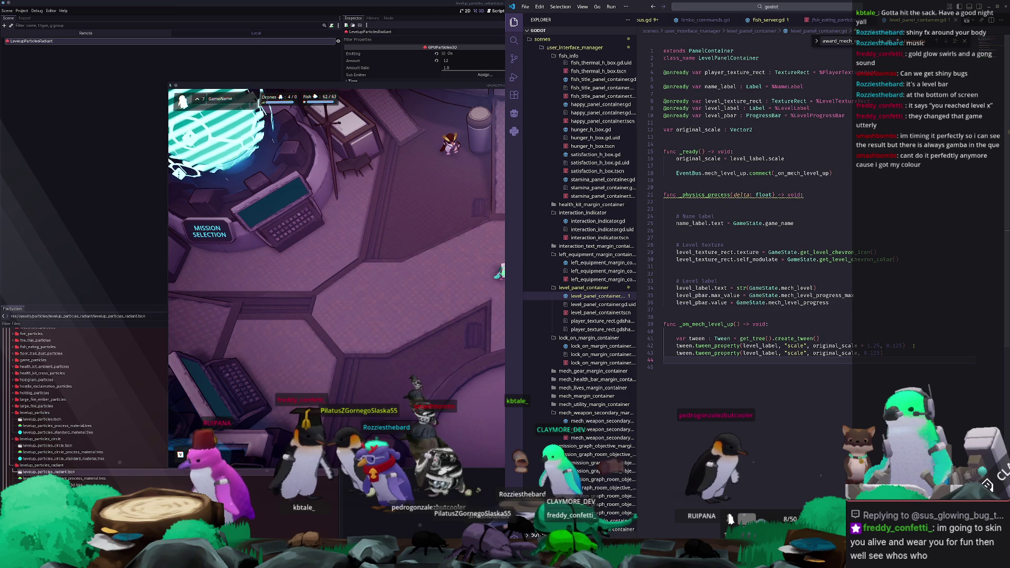
click(468, 388)
key(Escape)
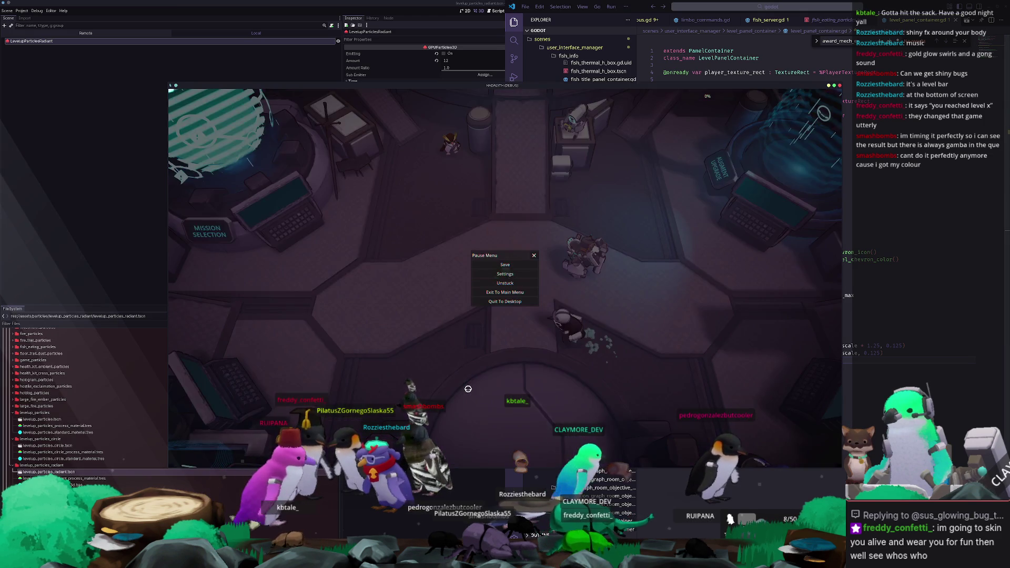
Step: Resume the game and walk the mech left through the hub, then bring up the Notion Tasks board
key(Escape)
key(a)
key(a)
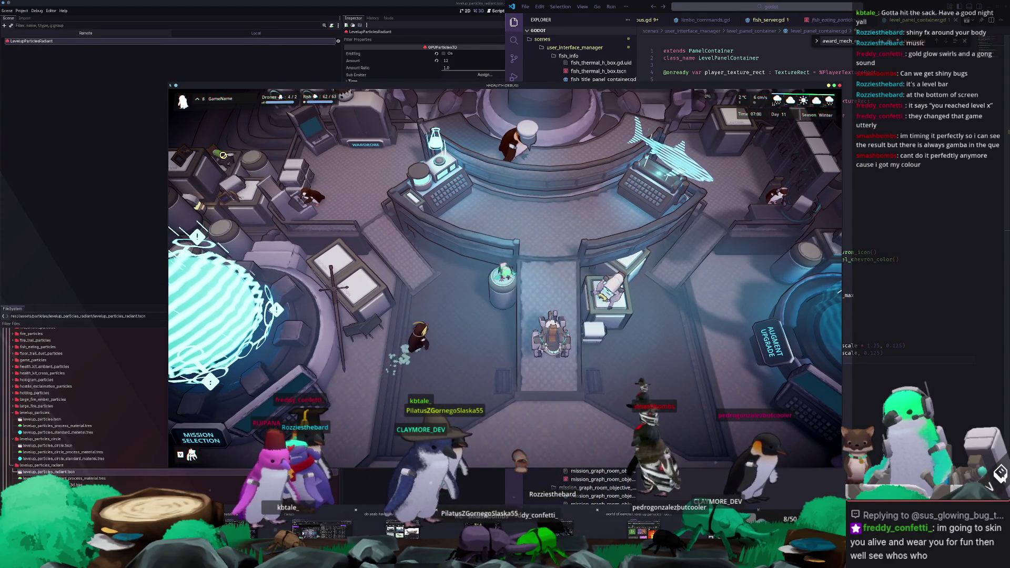
click(562, 526)
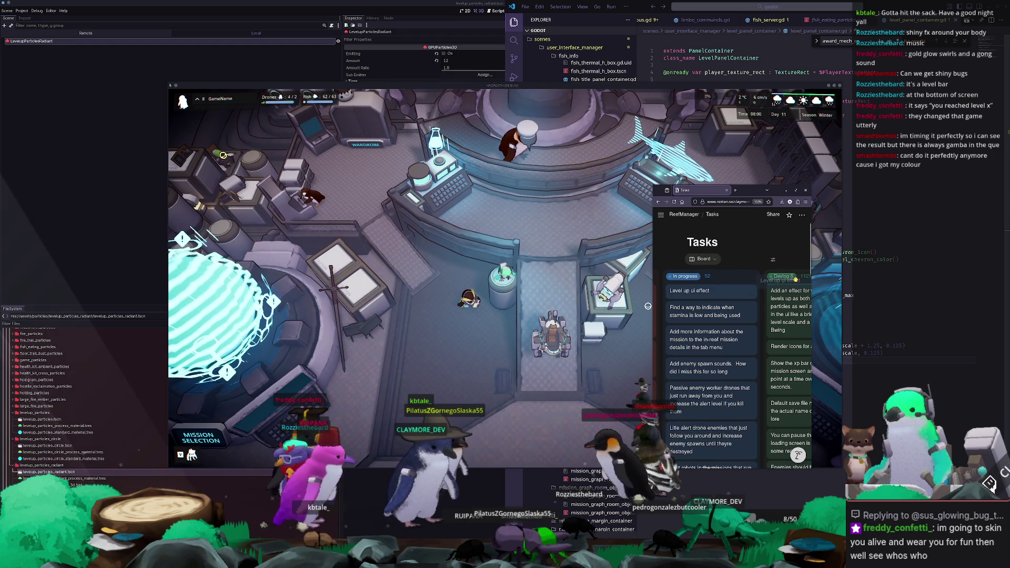
Step: Drag the 'Level up ui effect' card into the Devlog 6 column and review the Tasks board
drag(795, 281, 791, 287)
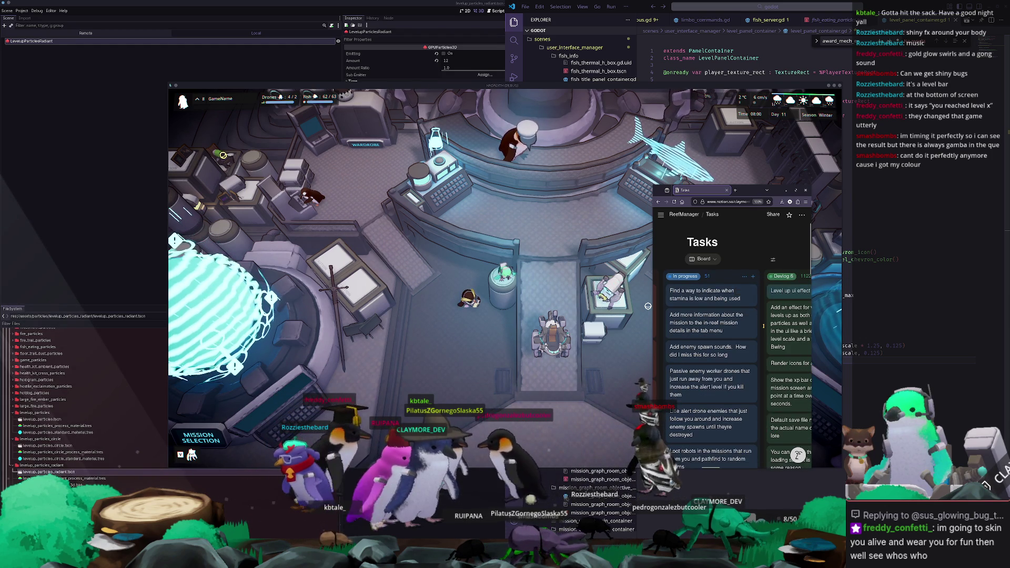
scroll(763, 326, down, 3)
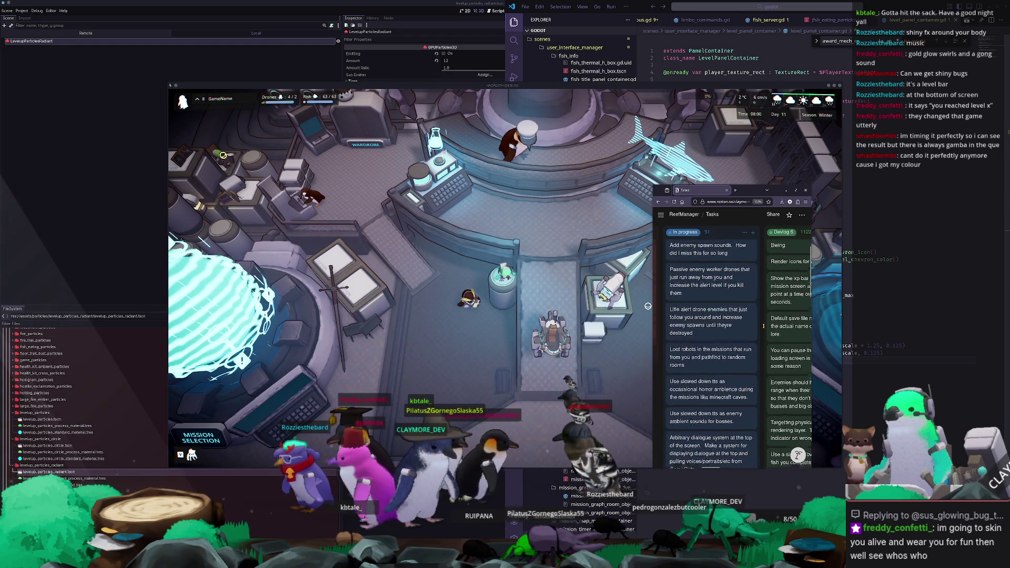
scroll(763, 326, down, 2)
scroll(762, 325, up, 4)
scroll(763, 325, up, 2)
click(731, 519)
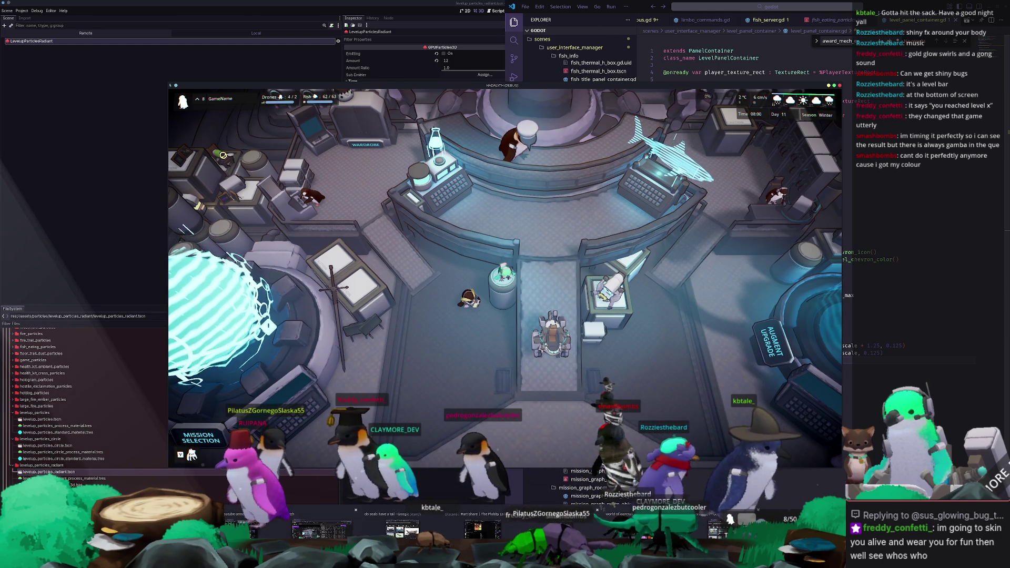
click(730, 518)
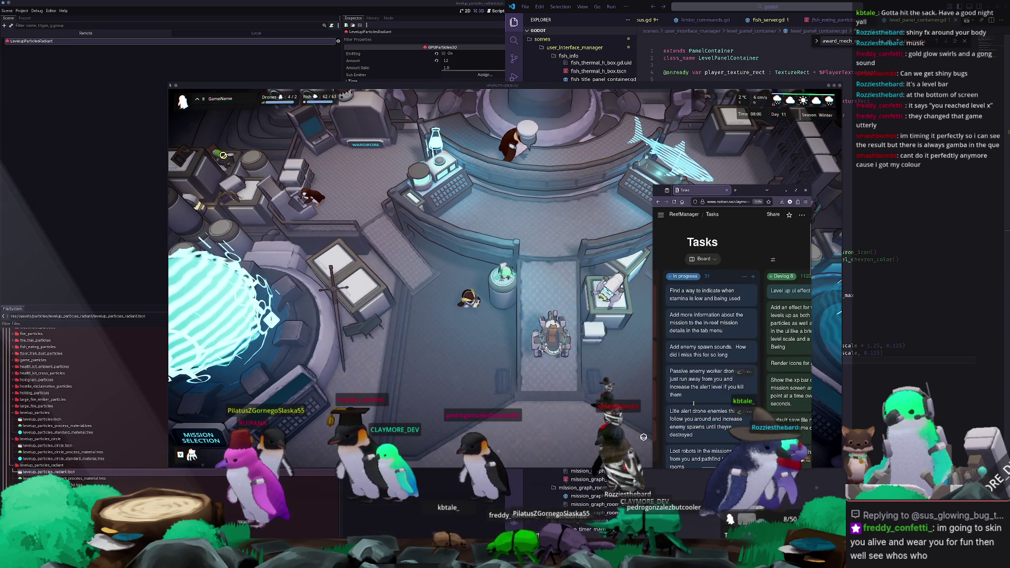